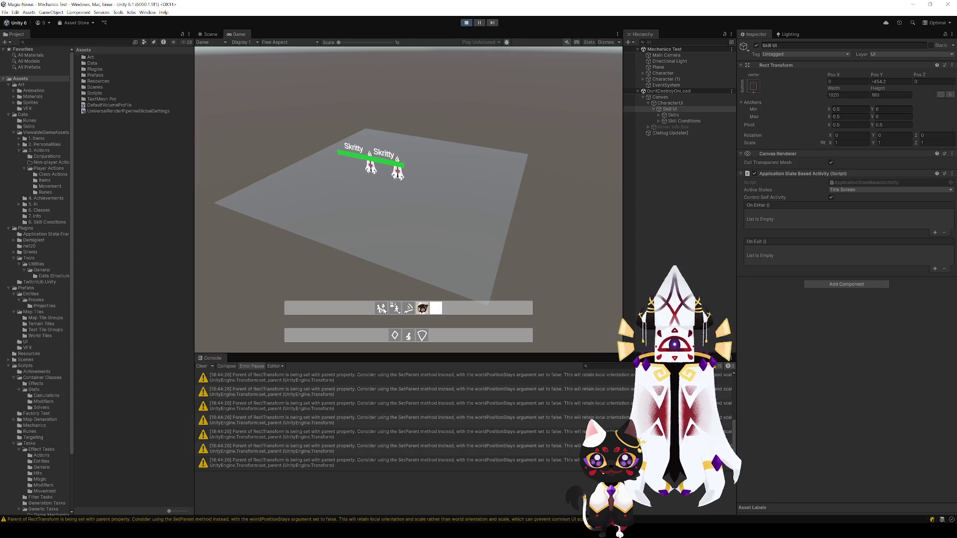
# Rebind Dash to Default and Retreat to When Hurt on the skill bar, then pause the game
pyautogui.click(396, 336)
pyautogui.click(396, 336)
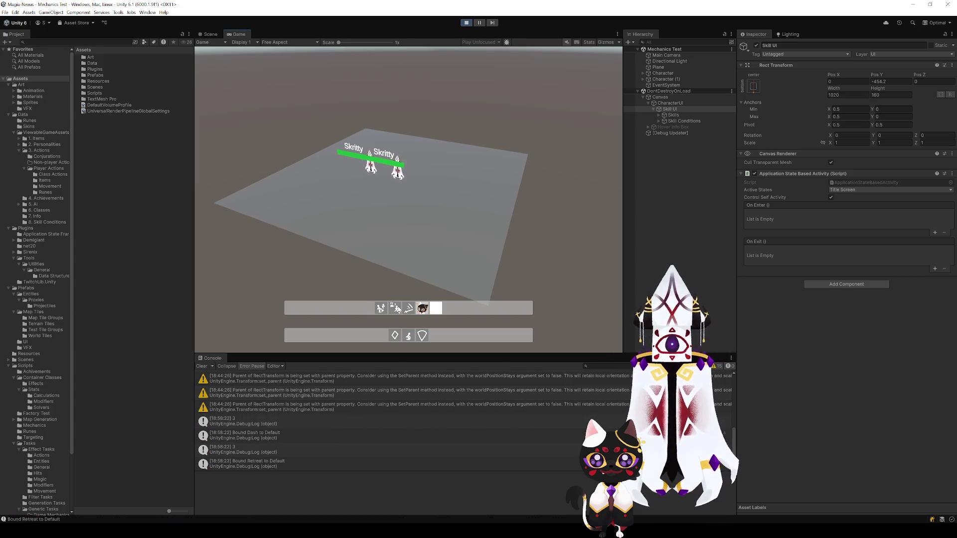
pyautogui.click(394, 335)
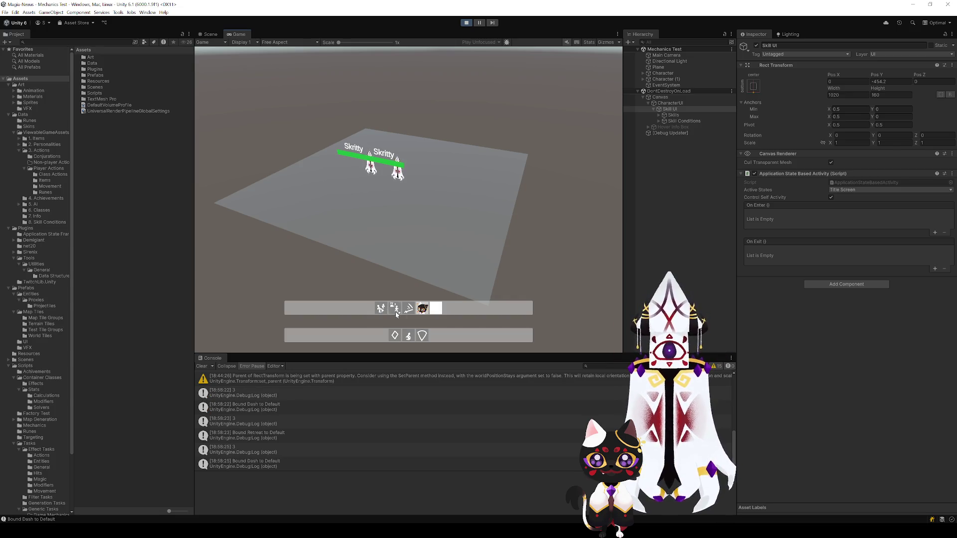
pyautogui.click(408, 336)
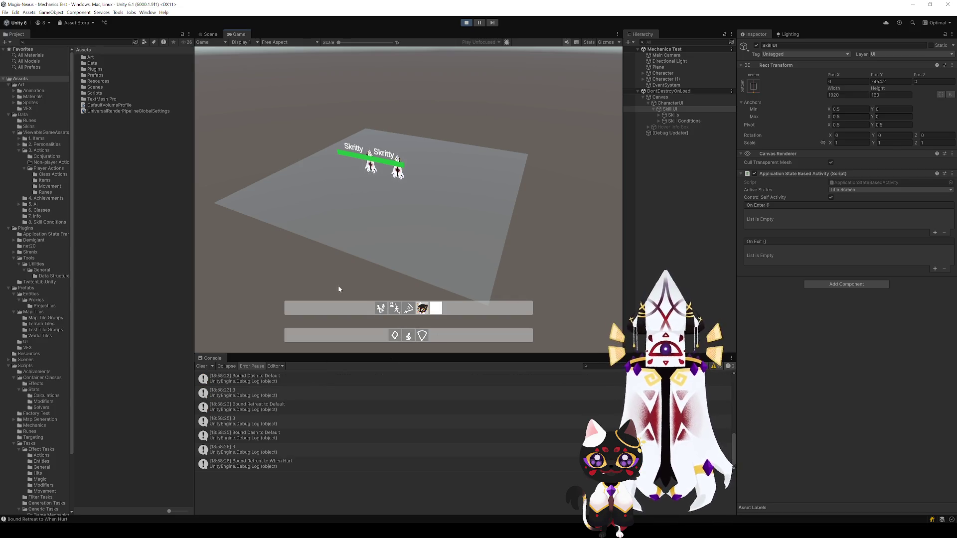
pyautogui.click(478, 23)
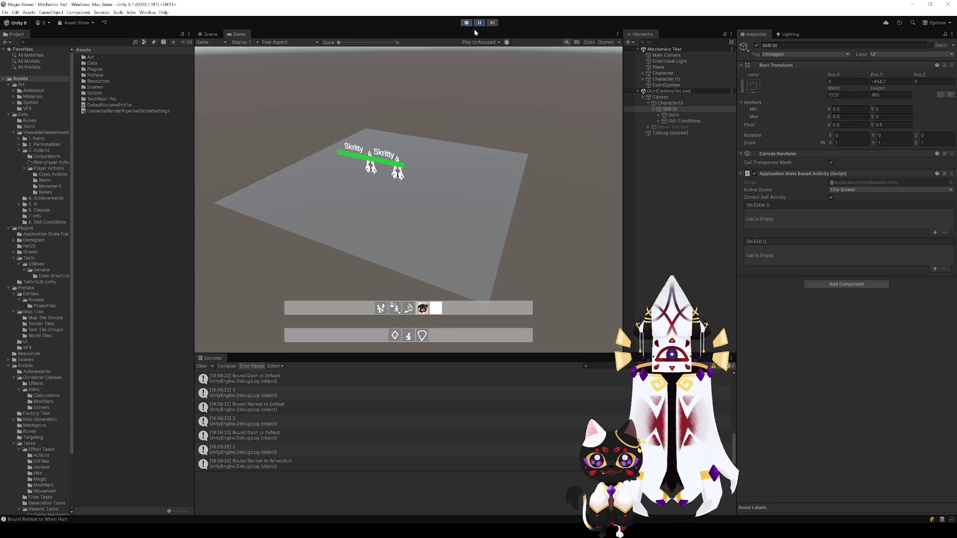
# Pick up the first skill icon from the upper skill row
pyautogui.click(394, 338)
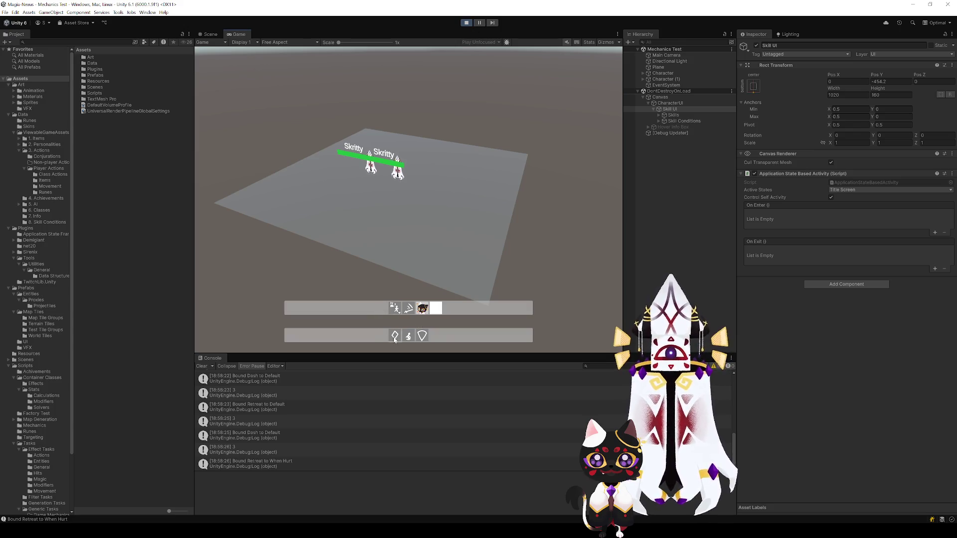
# Drag Retreat back onto the Default condition slot
pyautogui.moveTo(394, 338)
pyautogui.mouseDown()
pyautogui.moveTo(377, 302)
pyautogui.moveTo(393, 333)
pyautogui.moveTo(395, 309)
pyautogui.moveTo(432, 345)
pyautogui.moveTo(425, 337)
pyautogui.mouseUp()
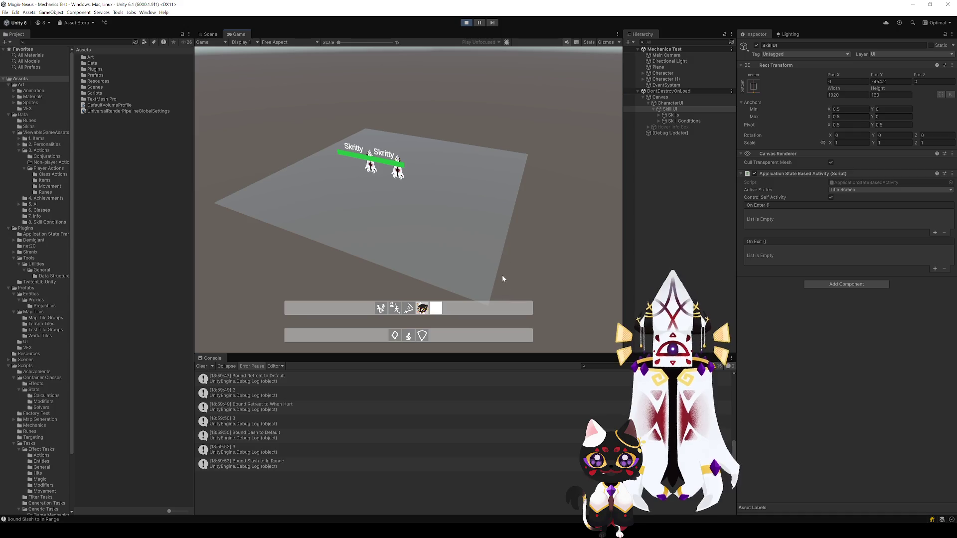
pyautogui.scroll(-1, 302, 402)
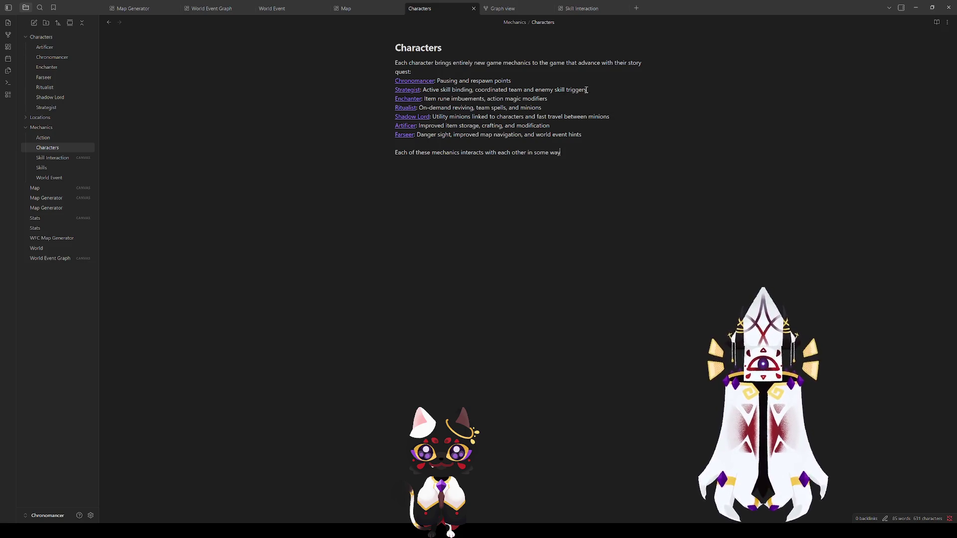
# Select and review the Strategist and Enchanter descriptions in the Characters note
pyautogui.moveTo(595, 92)
pyautogui.mouseDown()
pyautogui.moveTo(482, 100)
pyautogui.moveTo(473, 92)
pyautogui.mouseUp()
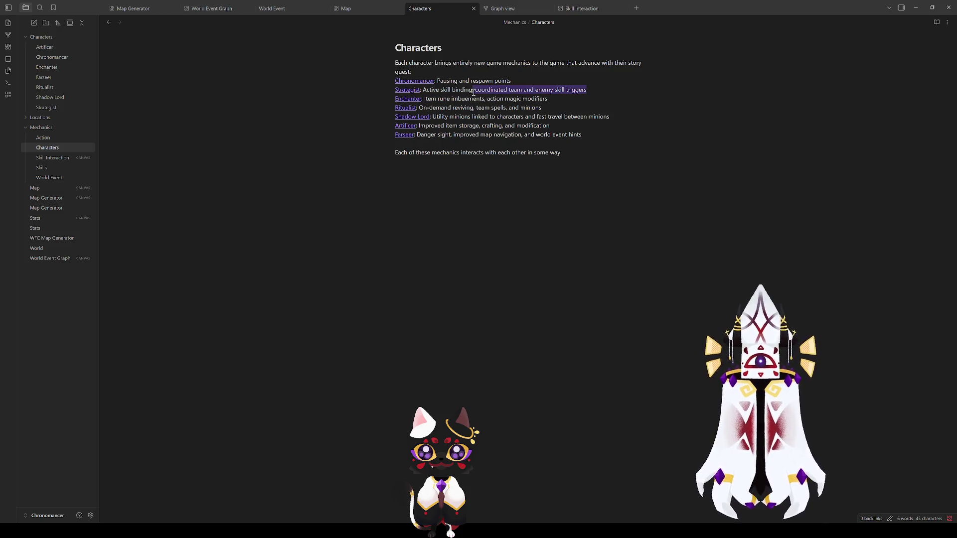
pyautogui.click(508, 160)
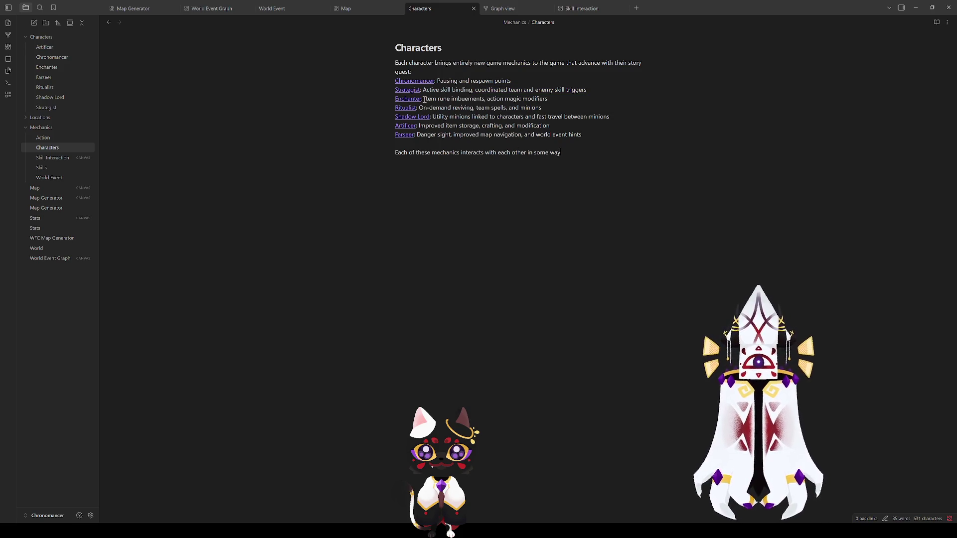
pyautogui.moveTo(424, 99)
pyautogui.mouseDown()
pyautogui.moveTo(560, 100)
pyautogui.moveTo(487, 99)
pyautogui.mouseUp()
pyautogui.click(557, 106)
pyautogui.click(503, 107)
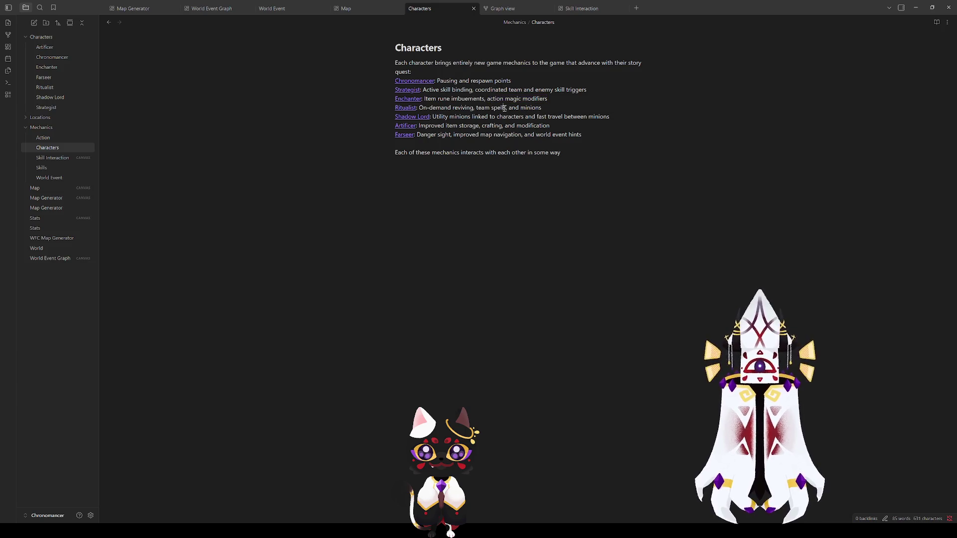
# Replace 'action' with 'skill' on the Enchanter line, then look over the Ritualist line
pyautogui.doubleClick(497, 99)
pyautogui.write('skill')
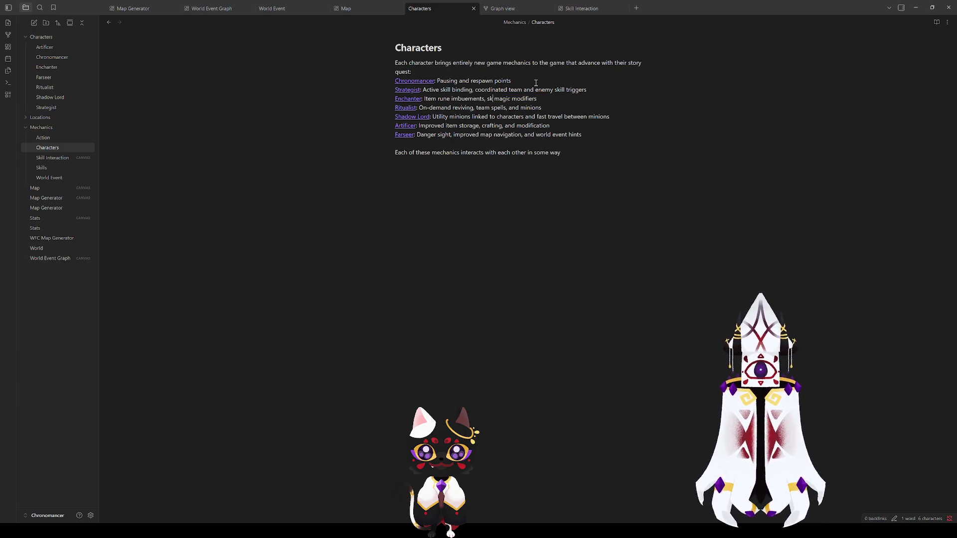
pyautogui.press('BackSpace')
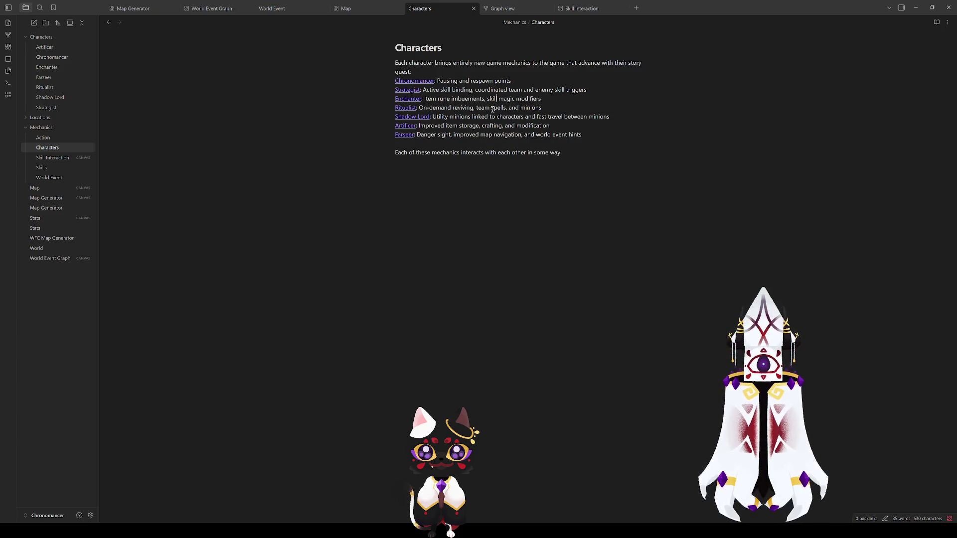
pyautogui.moveTo(492, 109); pyautogui.dragTo(395, 99)
pyautogui.click(520, 99)
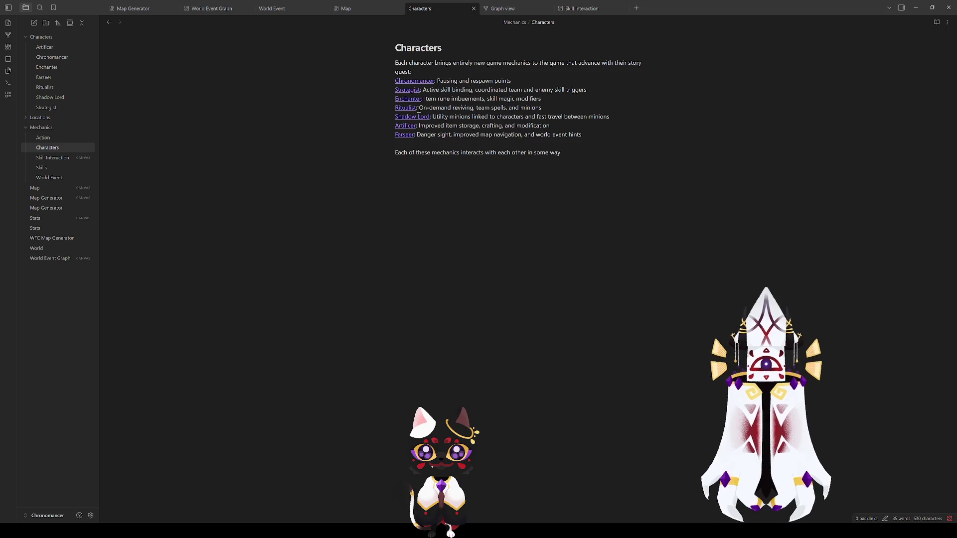
pyautogui.moveTo(419, 108); pyautogui.dragTo(475, 109)
pyautogui.click(484, 113)
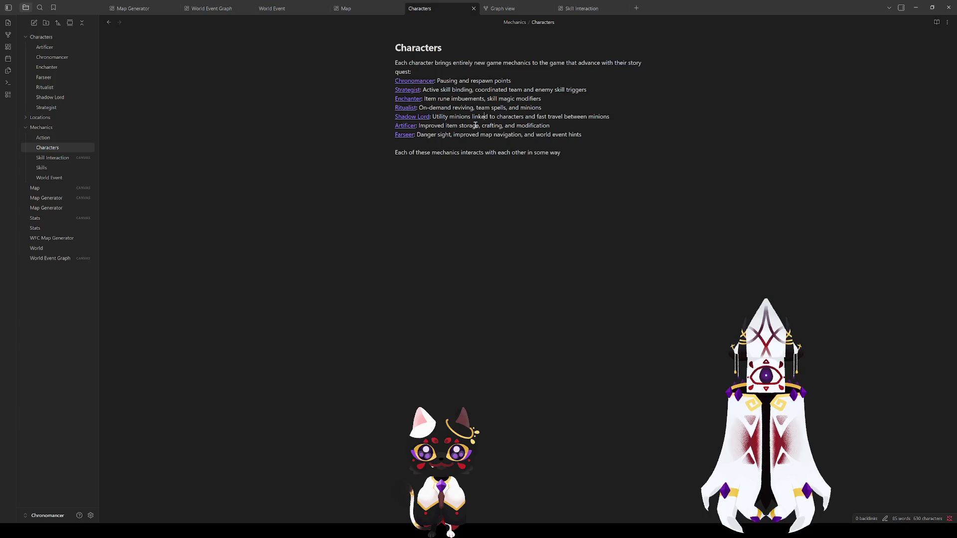
pyautogui.moveTo(433, 116)
pyautogui.mouseDown()
pyautogui.moveTo(513, 125)
pyautogui.moveTo(524, 116)
pyautogui.mouseUp()
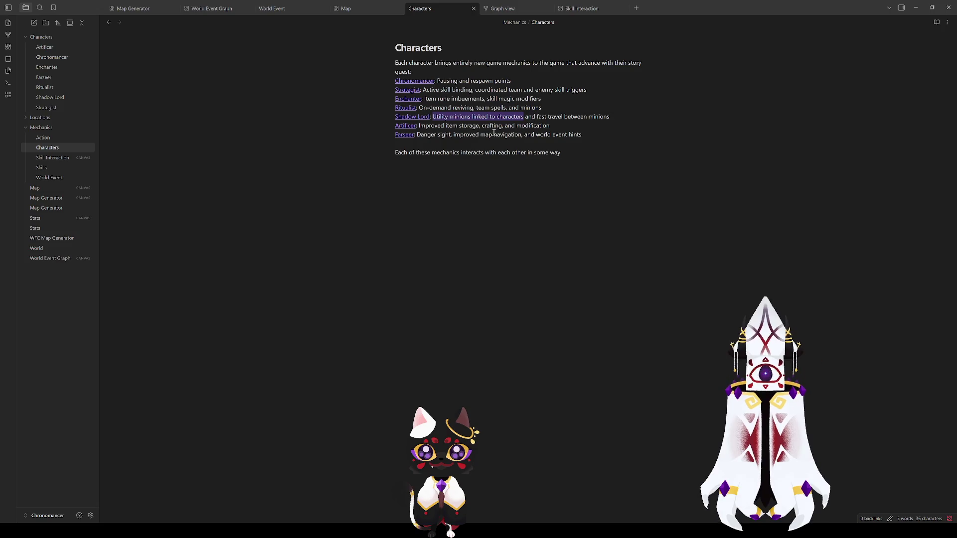
pyautogui.moveTo(418, 126); pyautogui.dragTo(554, 122)
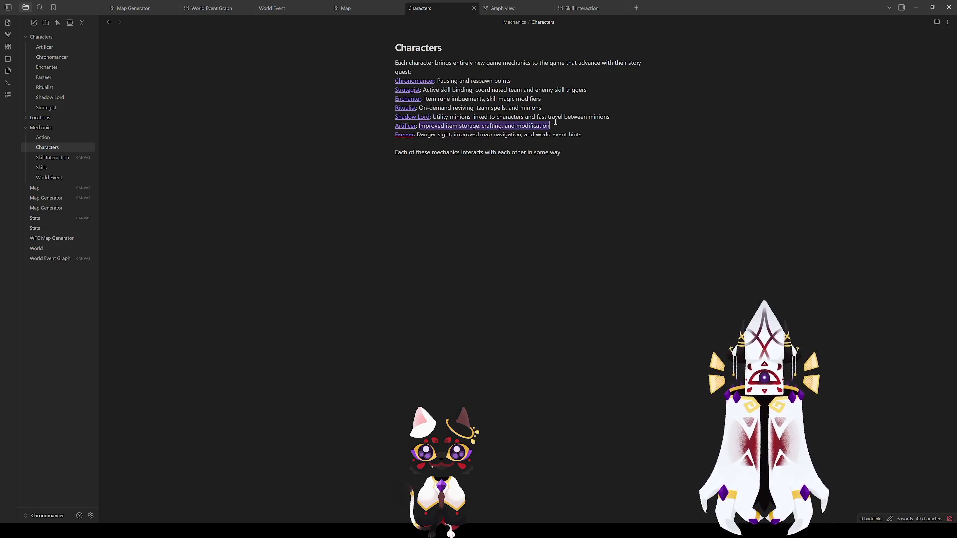
pyautogui.moveTo(419, 126); pyautogui.dragTo(553, 127)
pyautogui.click(420, 126)
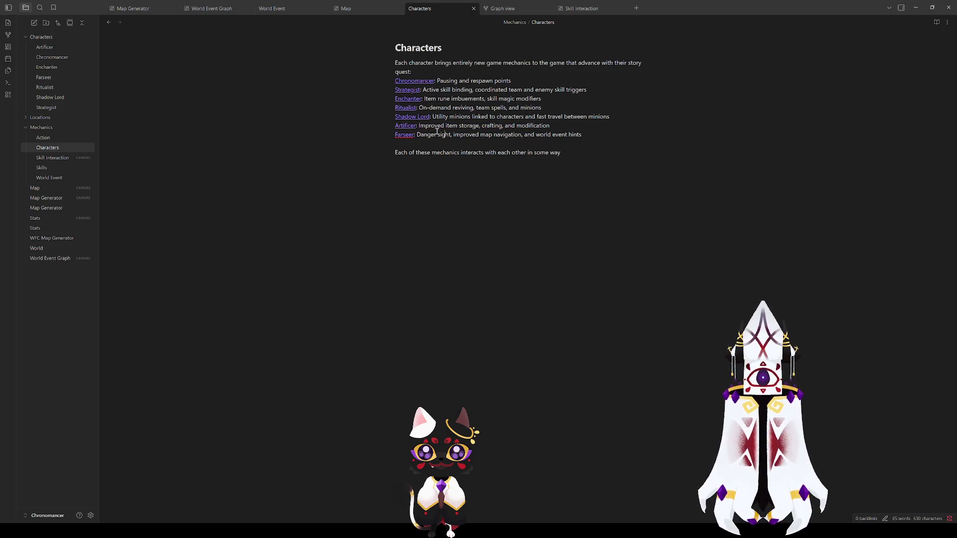
pyautogui.moveTo(421, 126)
pyautogui.mouseDown()
pyautogui.moveTo(541, 128)
pyautogui.moveTo(420, 126)
pyautogui.mouseUp()
pyautogui.click(540, 128)
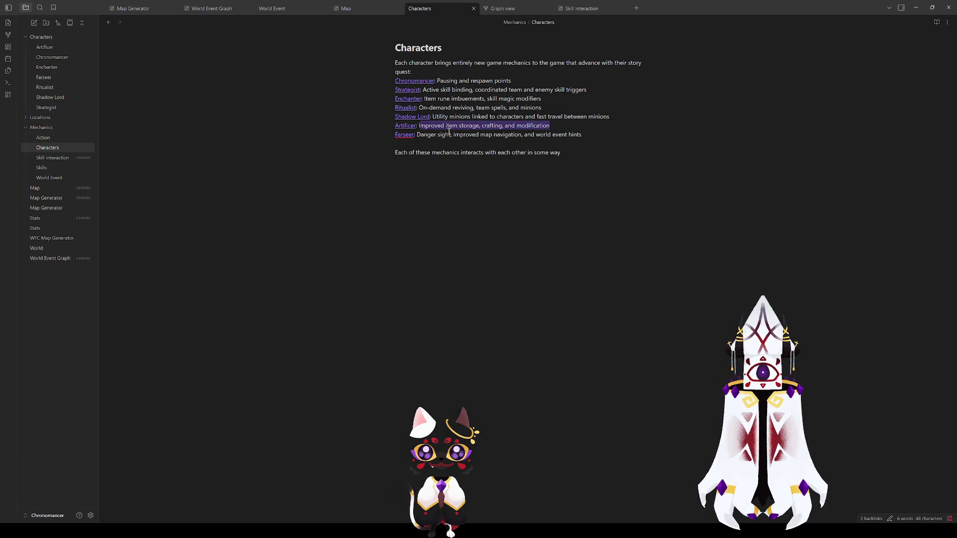
pyautogui.click(436, 131)
pyautogui.moveTo(419, 127); pyautogui.dragTo(540, 127)
pyautogui.click(543, 128)
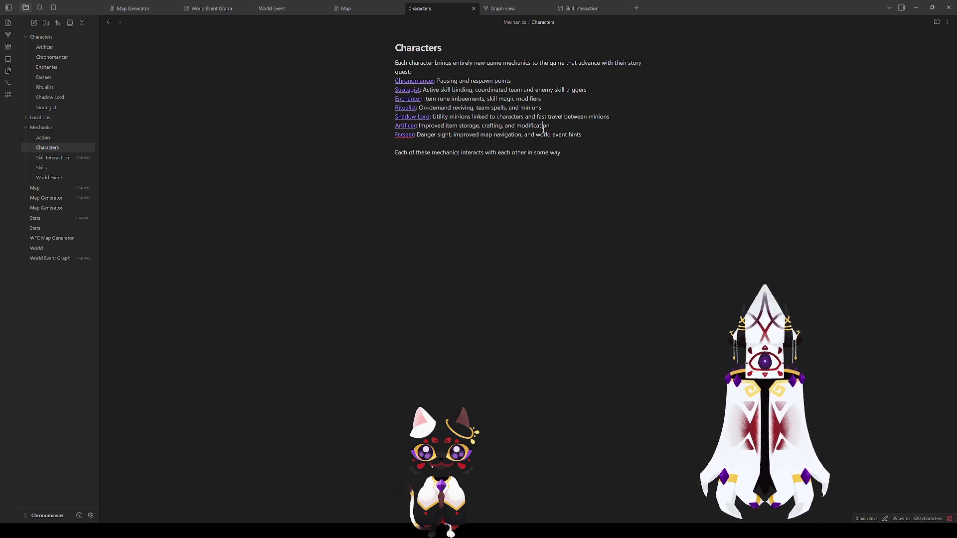
pyautogui.moveTo(416, 134); pyautogui.dragTo(527, 134)
pyautogui.moveTo(417, 135); pyautogui.dragTo(546, 135)
pyautogui.click(562, 135)
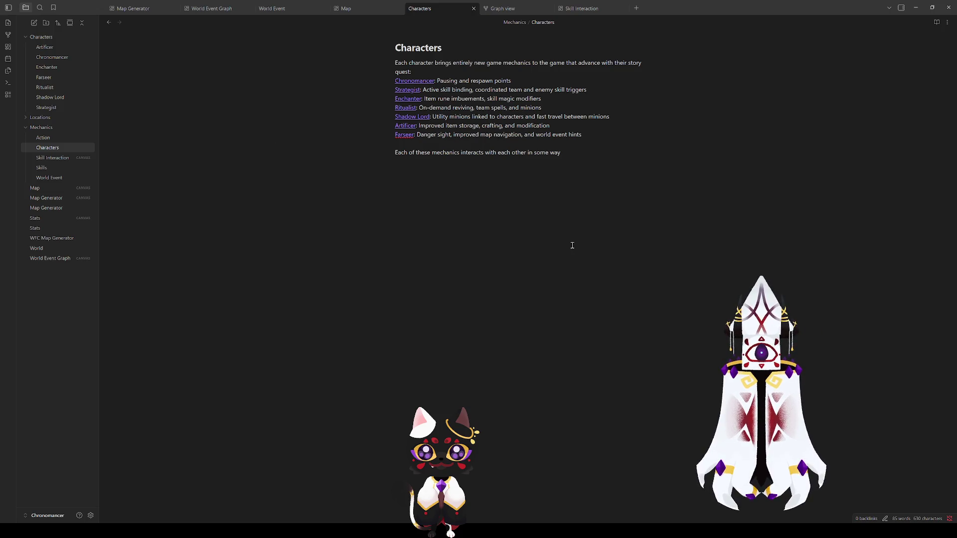
pyautogui.moveTo(595, 135)
pyautogui.mouseDown()
pyautogui.moveTo(392, 95)
pyautogui.moveTo(381, 81)
pyautogui.mouseUp()
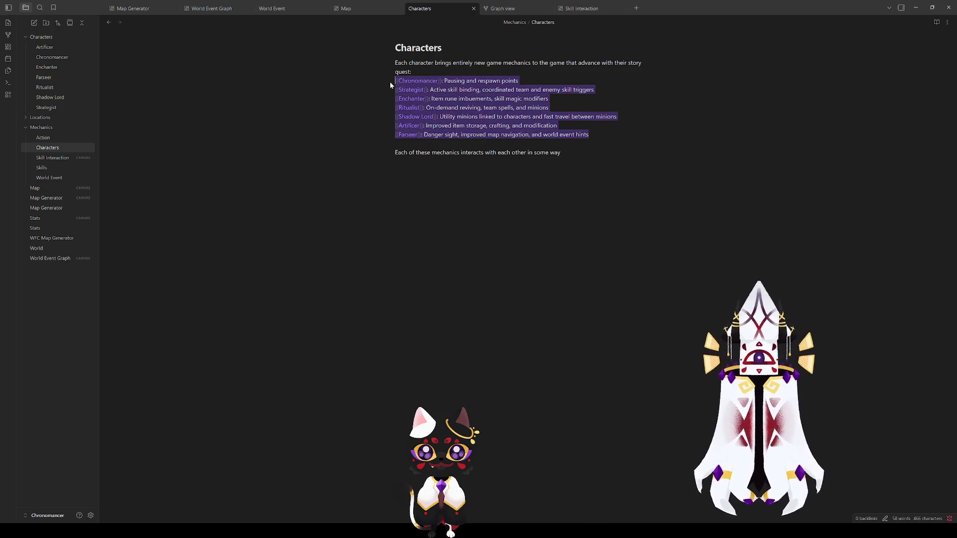
pyautogui.click(503, 105)
pyautogui.moveTo(440, 81); pyautogui.dragTo(593, 92)
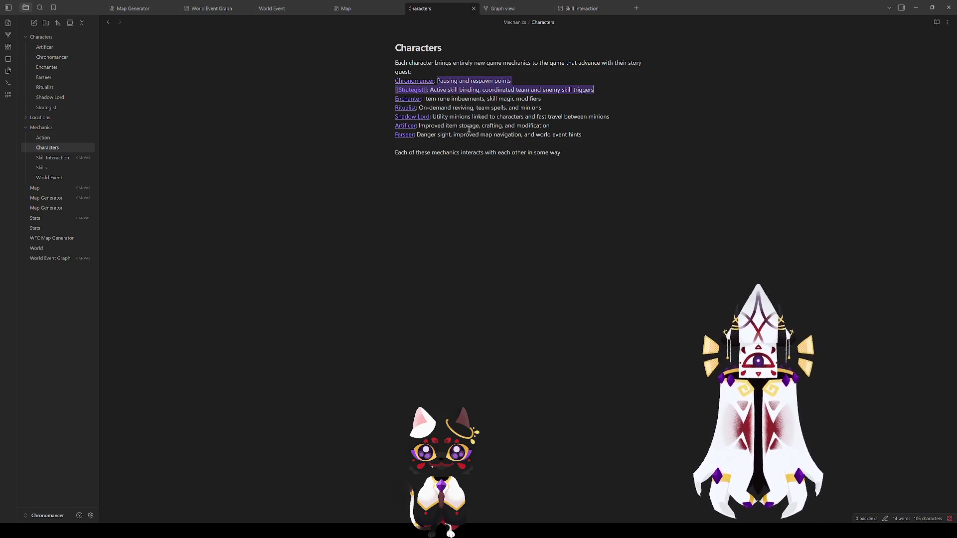
pyautogui.moveTo(417, 134); pyautogui.dragTo(590, 132)
pyautogui.moveTo(432, 117); pyautogui.dragTo(595, 117)
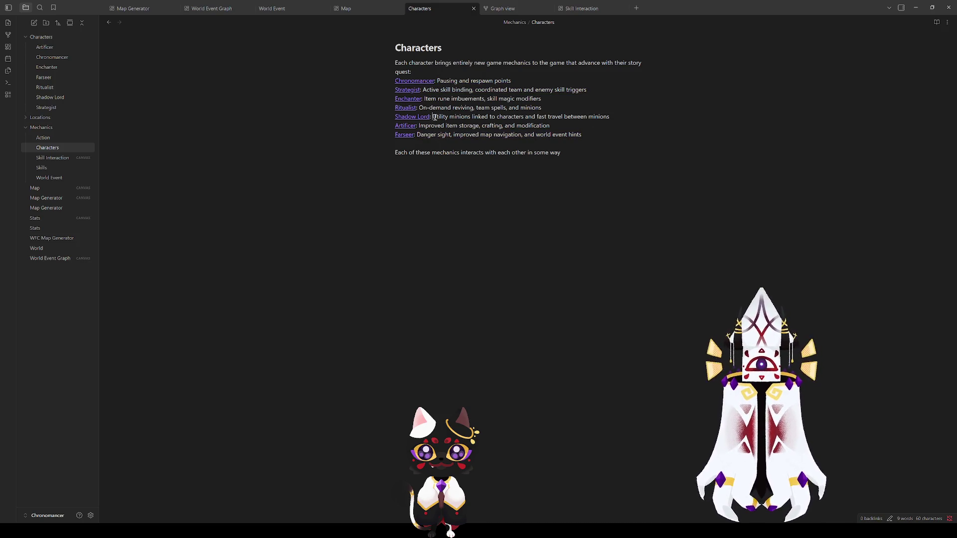
pyautogui.click(606, 117)
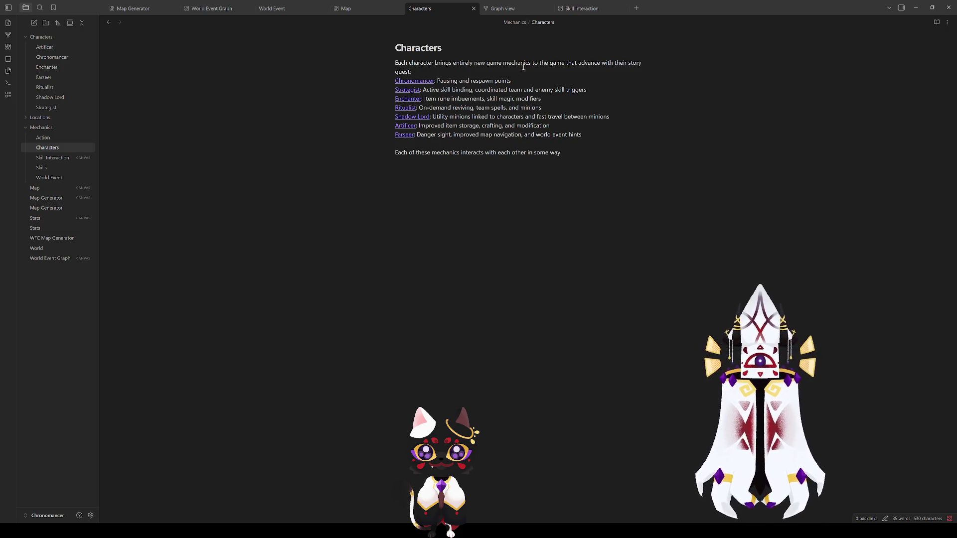
# Review the Shadow Lord line and its link markup, then minimize Obsidian
pyautogui.moveTo(613, 118); pyautogui.dragTo(369, 115)
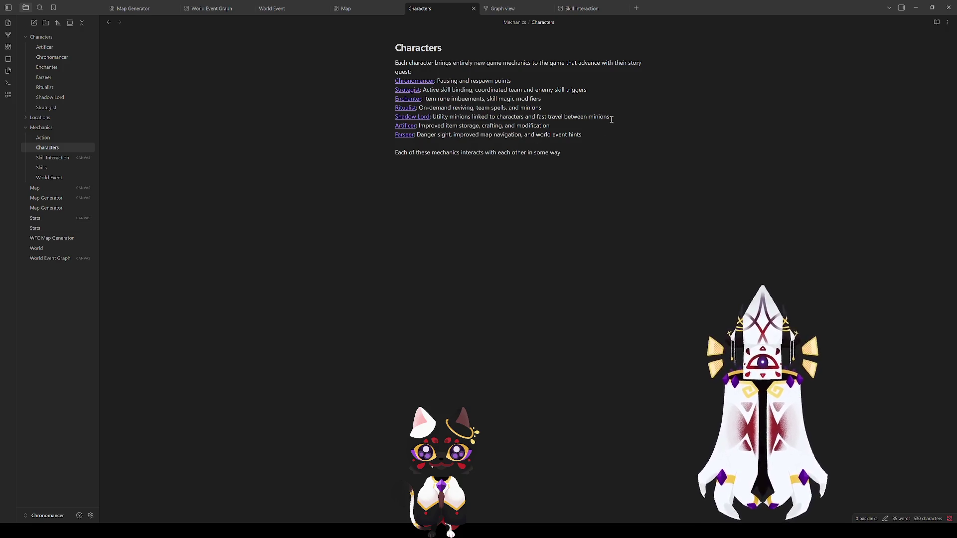
pyautogui.moveTo(620, 116); pyautogui.dragTo(433, 117)
pyautogui.click(448, 135)
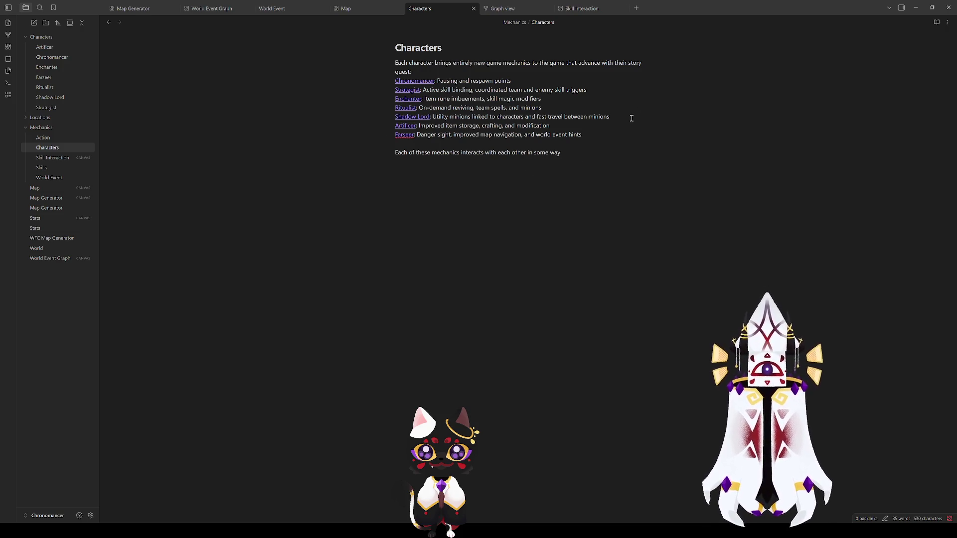
pyautogui.moveTo(631, 118); pyautogui.dragTo(392, 119)
pyautogui.click(568, 128)
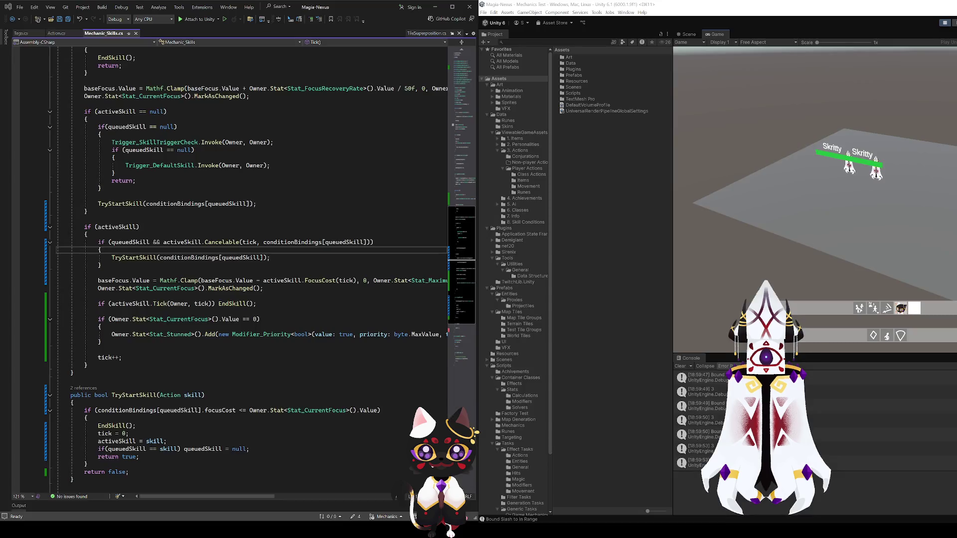
pyautogui.click(915, 8)
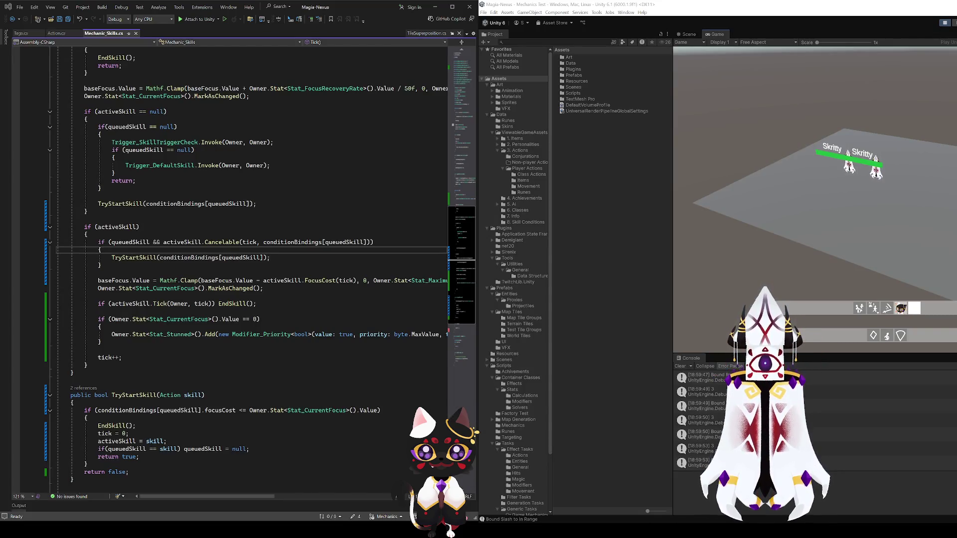
# Maximize the Unity editor window over Visual Studio with Win+Up
pyautogui.press('super+Up')
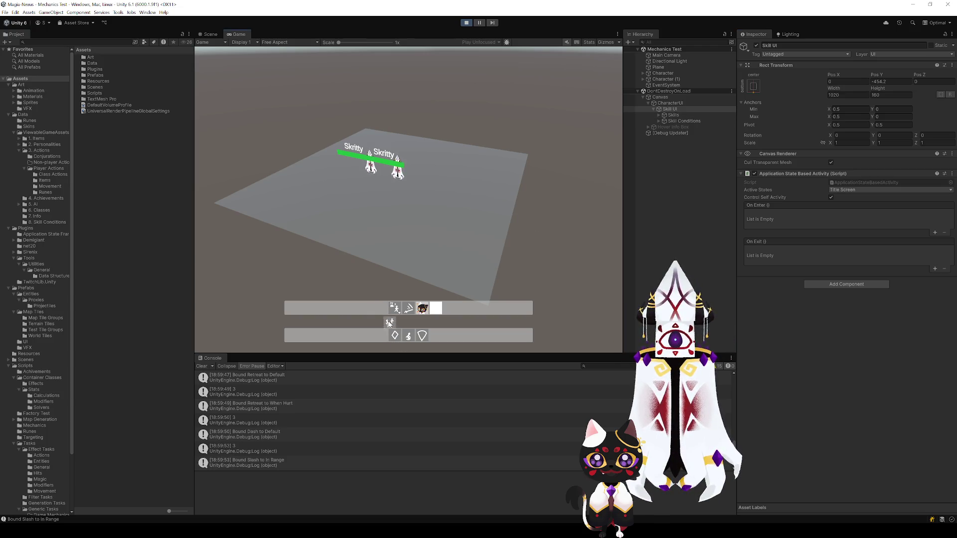
# Use the first upper-bar skill, then the shield and diamond skills in the lower bar
pyautogui.click(380, 309)
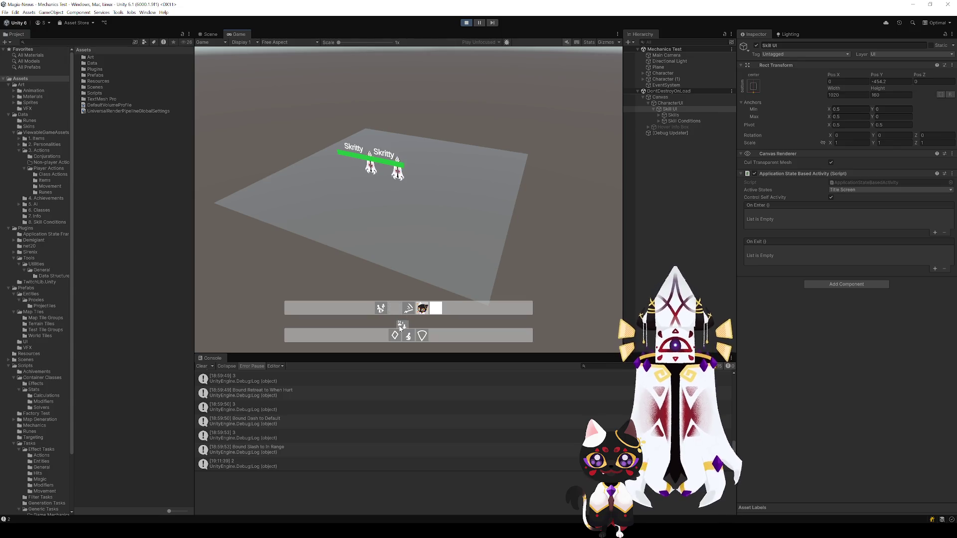
pyautogui.click(418, 337)
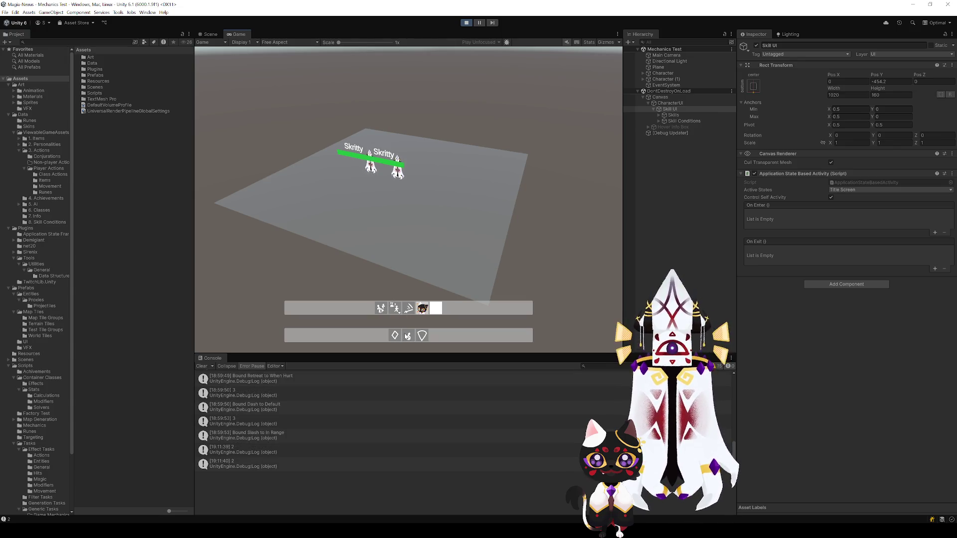
pyautogui.click(395, 336)
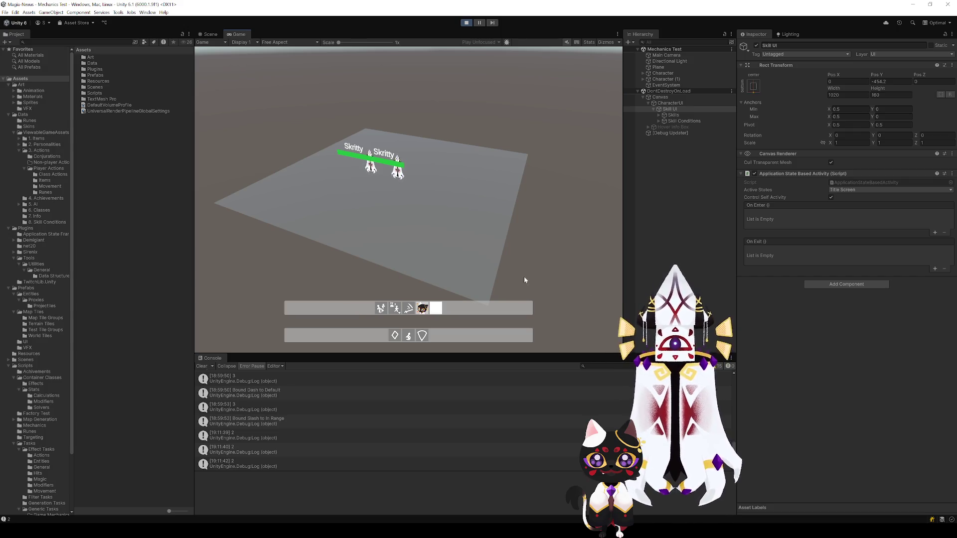
# Drag the diamond, middle and white-slot skills out of their bars; each snaps back
pyautogui.moveTo(395, 335); pyautogui.dragTo(383, 279)
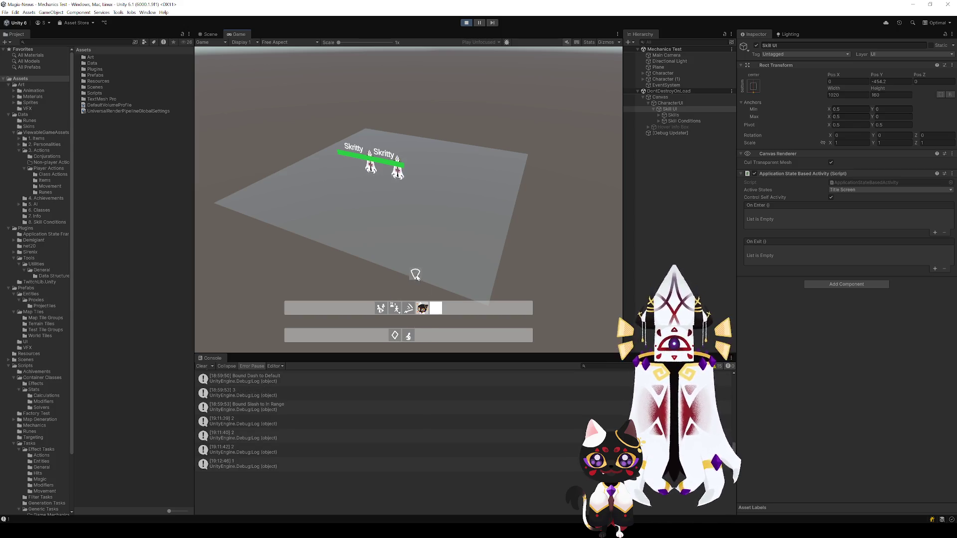
pyautogui.moveTo(408, 335)
pyautogui.mouseDown()
pyautogui.moveTo(401, 324)
pyautogui.moveTo(407, 334)
pyautogui.mouseUp()
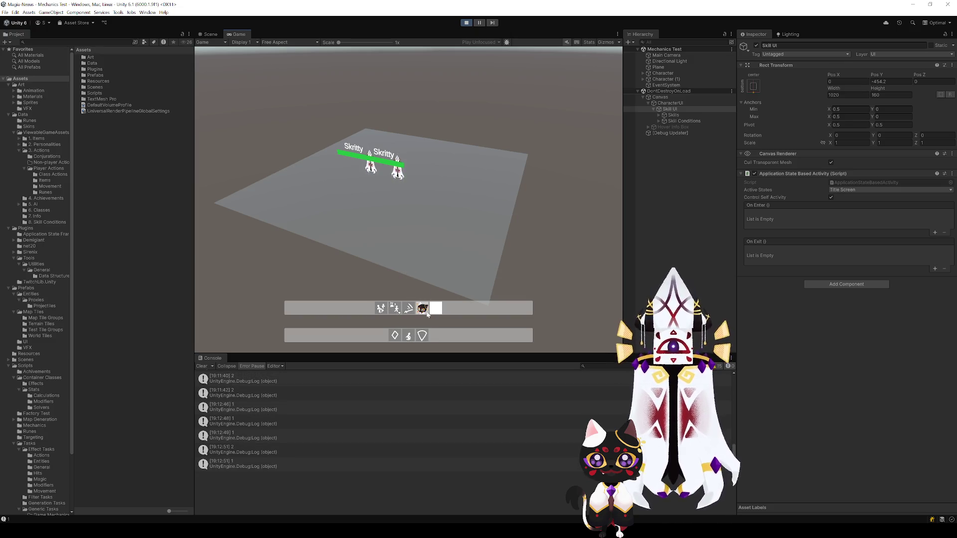
pyautogui.moveTo(440, 315)
pyautogui.mouseDown()
pyautogui.moveTo(441, 292)
pyautogui.moveTo(438, 309)
pyautogui.mouseUp()
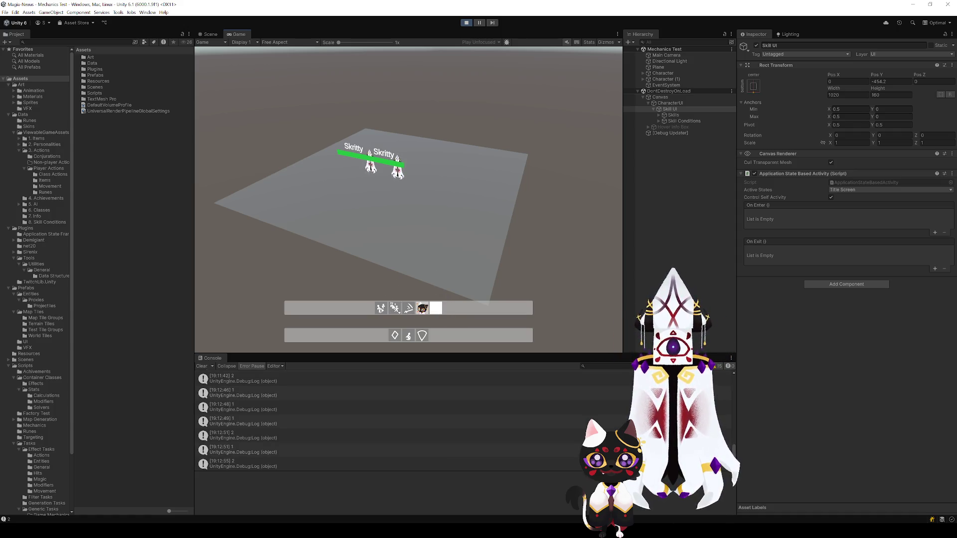
pyautogui.moveTo(397, 340)
pyautogui.mouseDown()
pyautogui.moveTo(386, 278)
pyautogui.moveTo(369, 274)
pyautogui.moveTo(405, 282)
pyautogui.moveTo(376, 282)
pyautogui.moveTo(394, 325)
pyautogui.moveTo(384, 282)
pyautogui.moveTo(395, 336)
pyautogui.mouseUp()
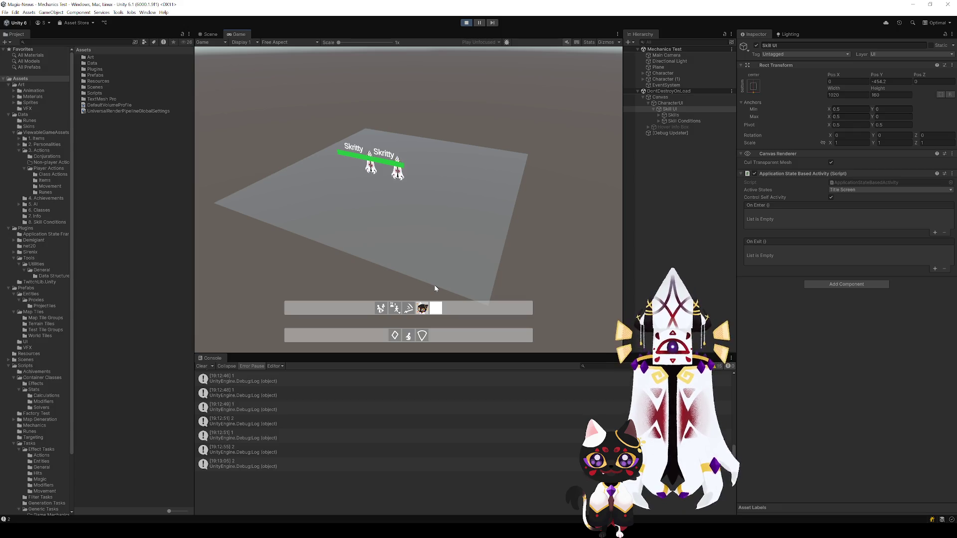
# Stop play mode and view the skill bars in the 2D Scene view with the Rect tool
pyautogui.click(466, 23)
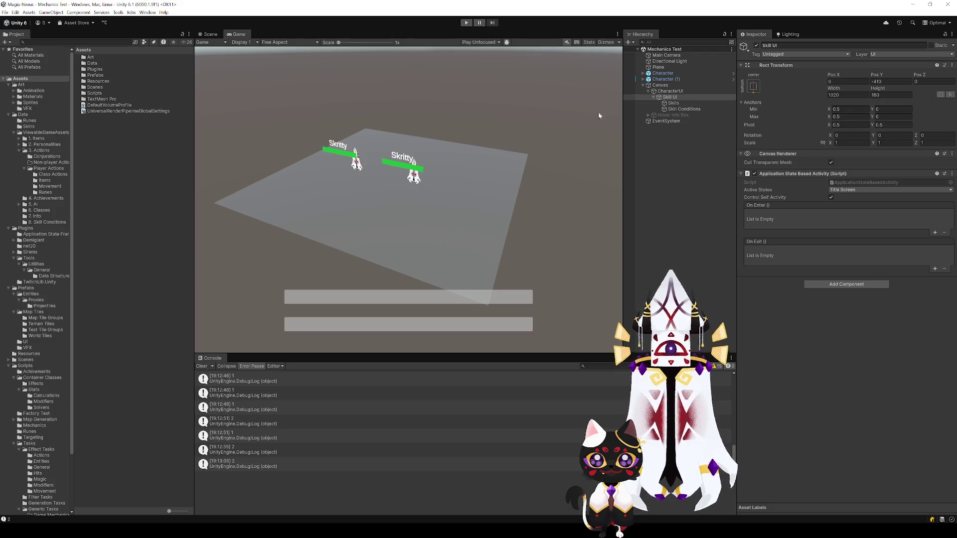
pyautogui.click(208, 34)
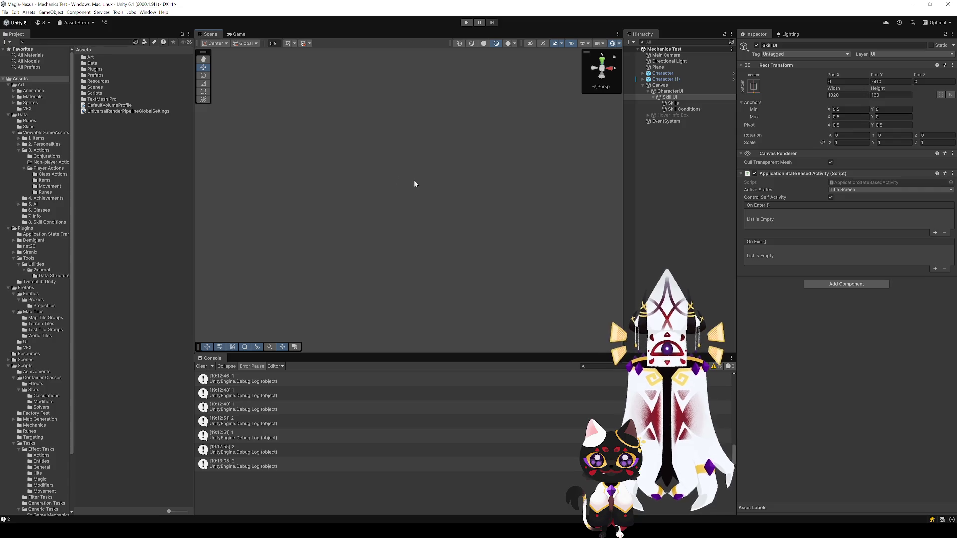
pyautogui.moveTo(438, 200)
pyautogui.mouseDown()
pyautogui.moveTo(475, 229)
pyautogui.moveTo(473, 162)
pyautogui.moveTo(478, 253)
pyautogui.moveTo(506, 149)
pyautogui.moveTo(578, 56)
pyautogui.mouseUp()
pyautogui.press('2')
pyautogui.press('t')
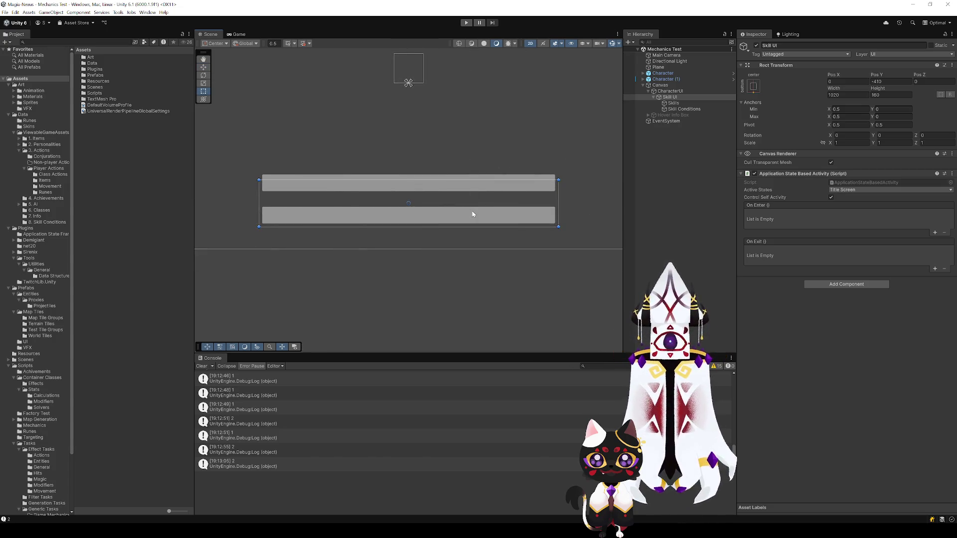
pyautogui.moveTo(483, 160); pyautogui.dragTo(482, 184)
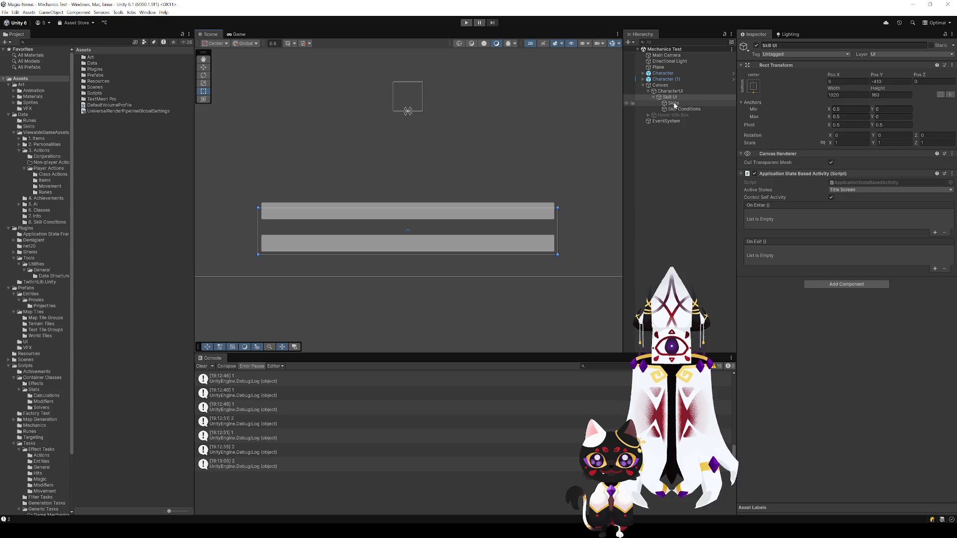
# Set the Skill Conditions bar's Pos Y to 0
pyautogui.click(679, 109)
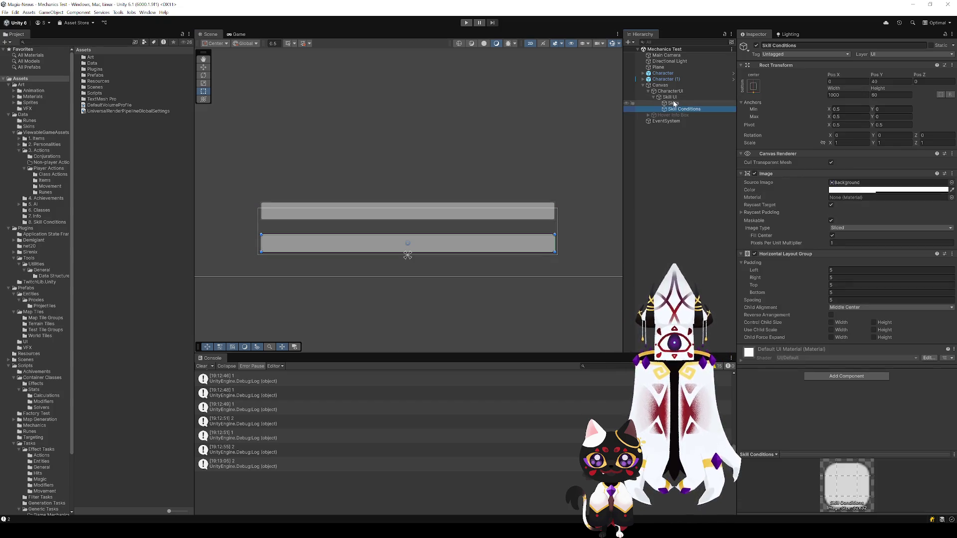
pyautogui.click(882, 81)
pyautogui.write('0')
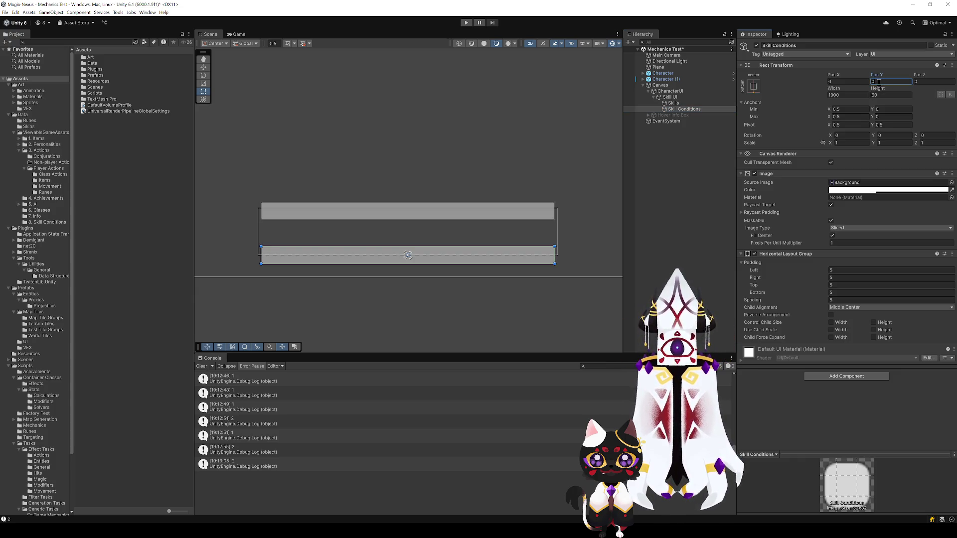
# Set Skill UI's Pivot Y to 0 and Pos Y to 0
pyautogui.click(676, 94)
pyautogui.click(674, 97)
pyautogui.click(872, 81)
pyautogui.moveTo(881, 80)
pyautogui.mouseDown()
pyautogui.moveTo(833, 80)
pyautogui.moveTo(885, 84)
pyautogui.mouseUp()
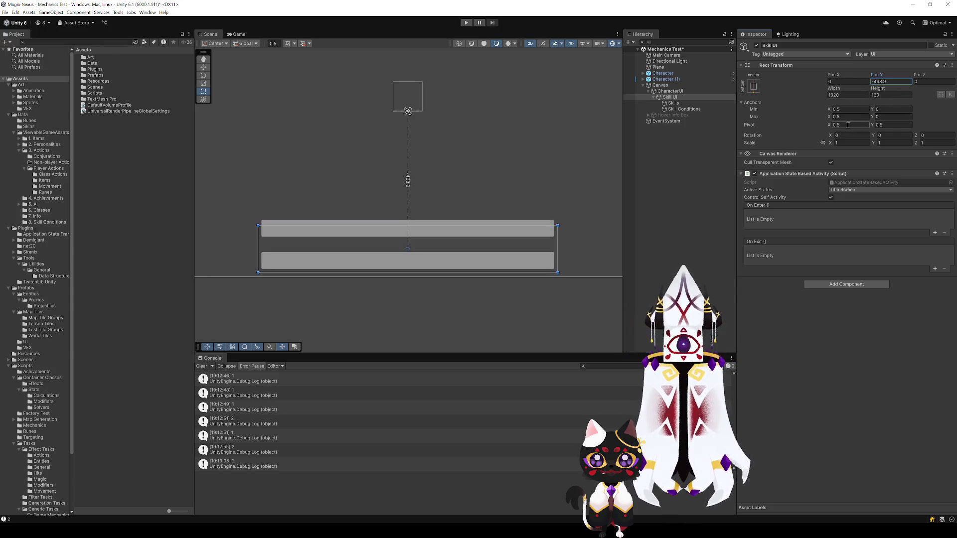
pyautogui.click(889, 125)
pyautogui.write('0')
pyautogui.click(891, 81)
pyautogui.write('0')
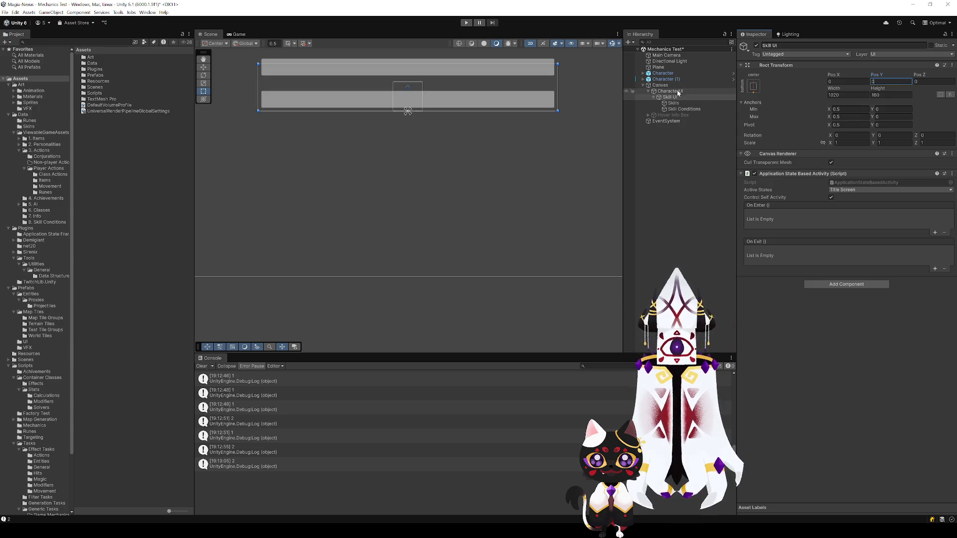
pyautogui.click(678, 92)
pyautogui.click(743, 89)
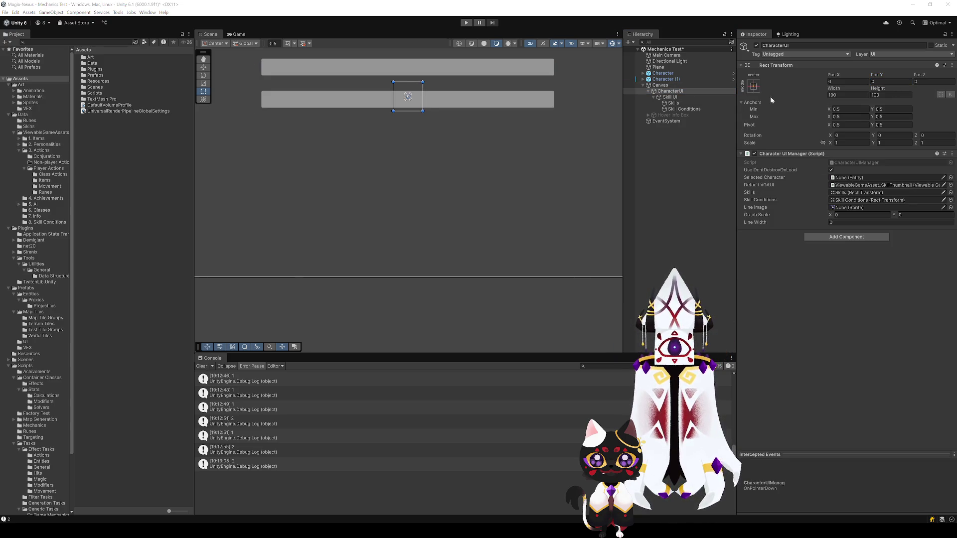
# Stretch CharacterUI across the canvas by setting all four edge offsets to 0
pyautogui.click(847, 81)
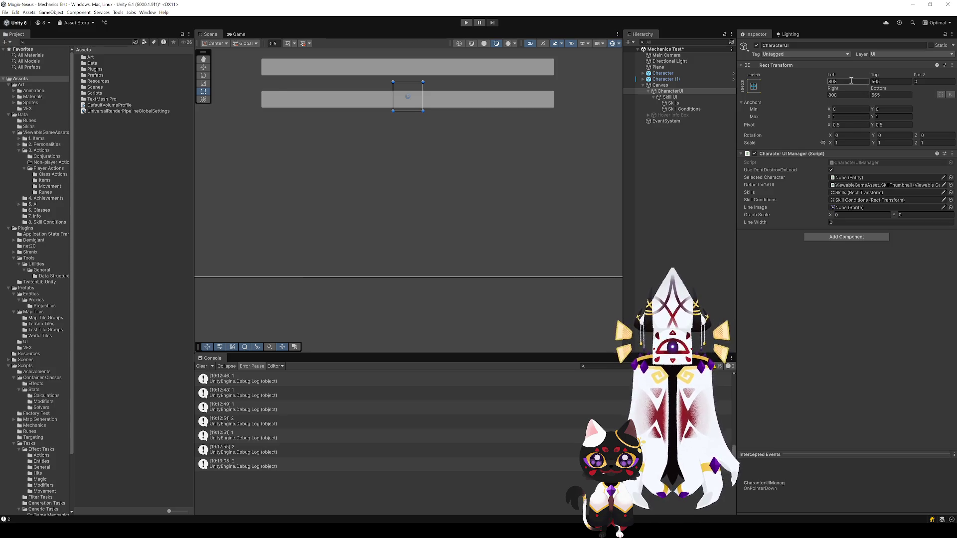
pyautogui.write('0')
pyautogui.press('Tab')
pyautogui.write('0')
pyautogui.press('Tab')
pyautogui.press('Tab')
pyautogui.write('0')
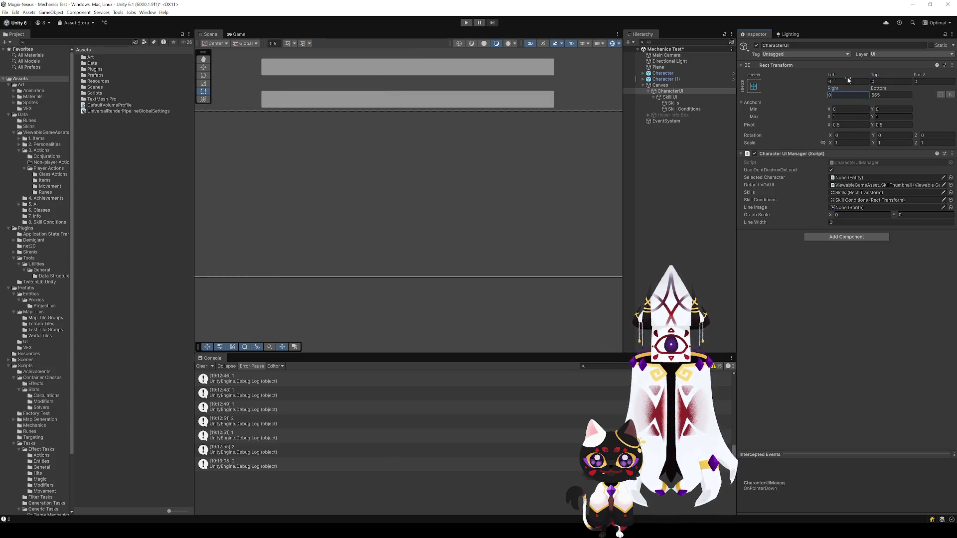
pyautogui.press('Tab')
pyautogui.write('0')
pyautogui.click(667, 109)
# Rename the Skill Conditions object to Reactions
pyautogui.click(673, 103)
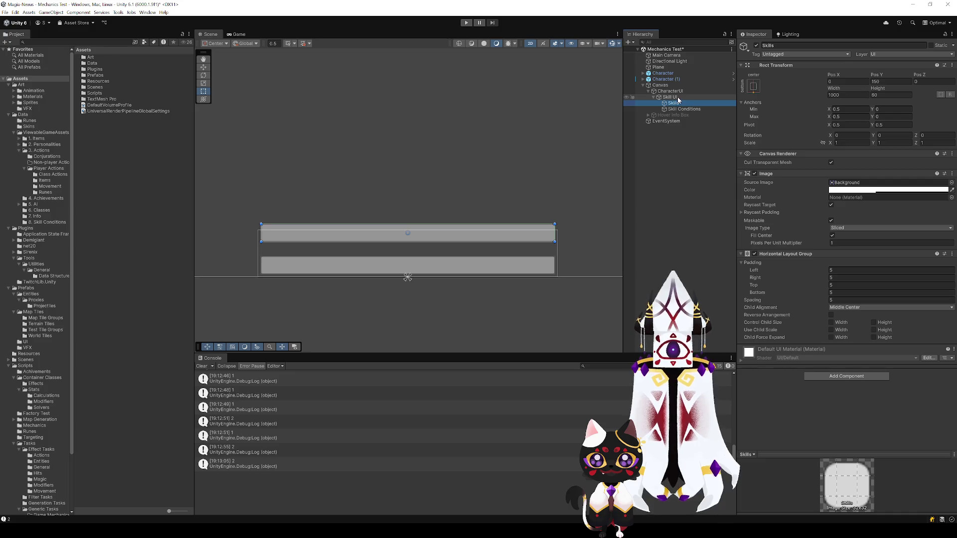
pyautogui.click(682, 110)
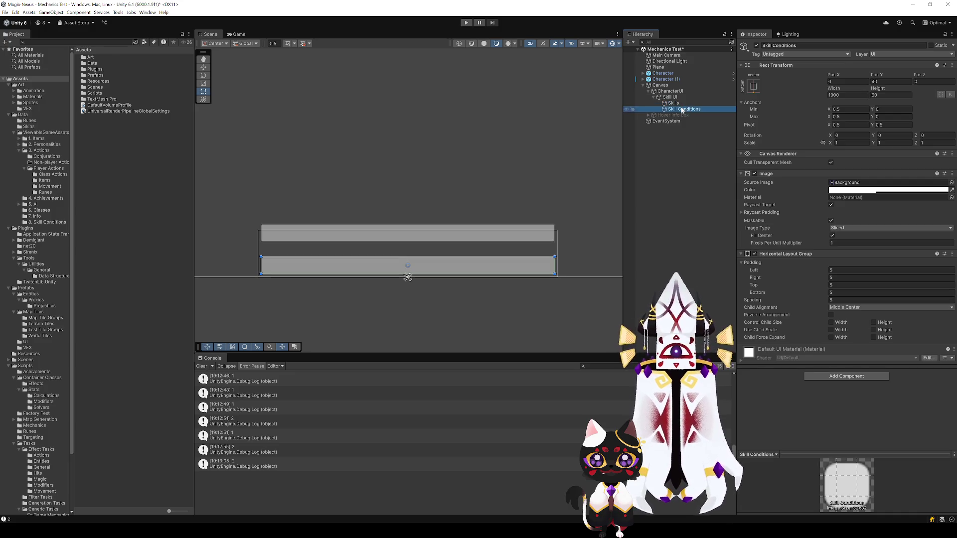
pyautogui.press('F2')
pyautogui.write('Reac')
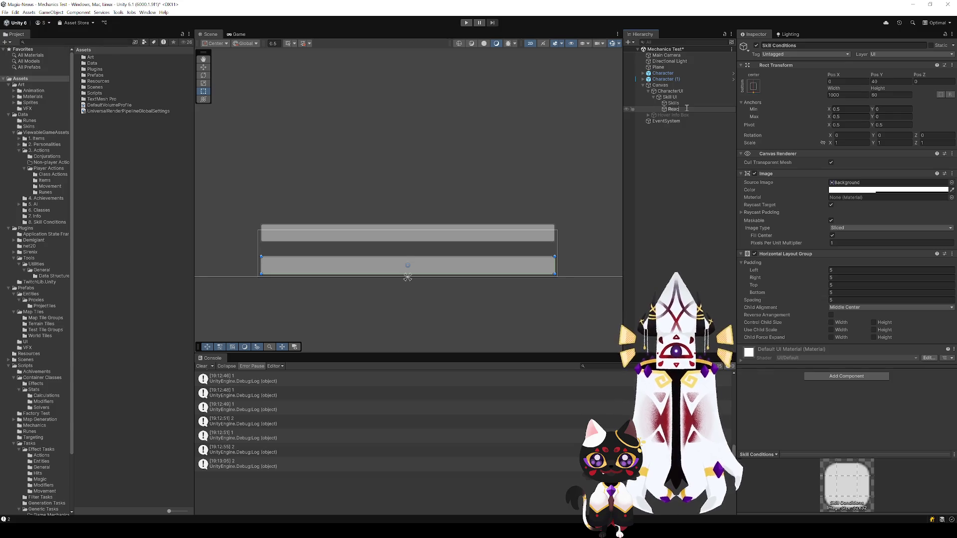
pyautogui.write('s')
pyautogui.press('Return')
# Duplicate Reactions, move the copy above Skills, and name it Conditions
pyautogui.hotkey('ctrl', 'd')
pyautogui.moveTo(683, 106); pyautogui.dragTo(682, 101)
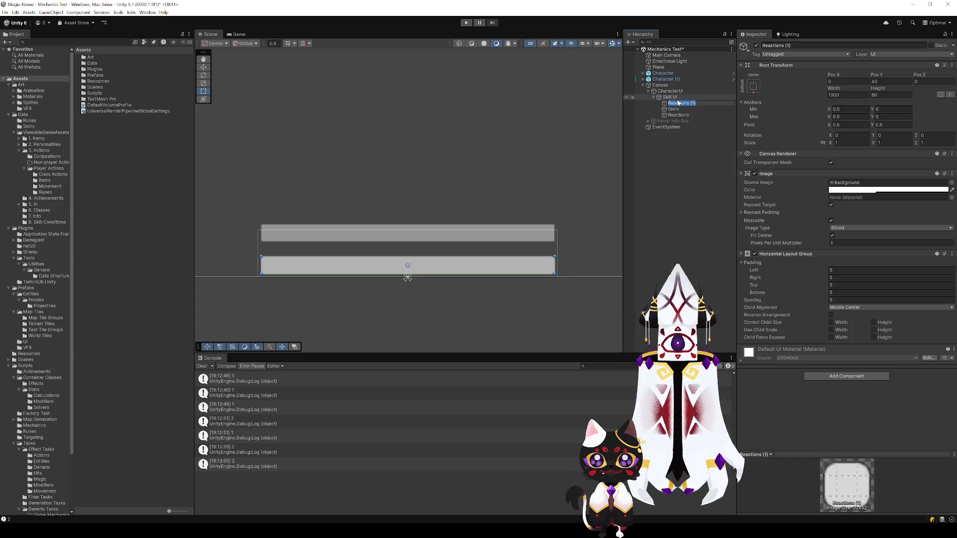
pyautogui.write('Conditions')
pyautogui.press('Return')
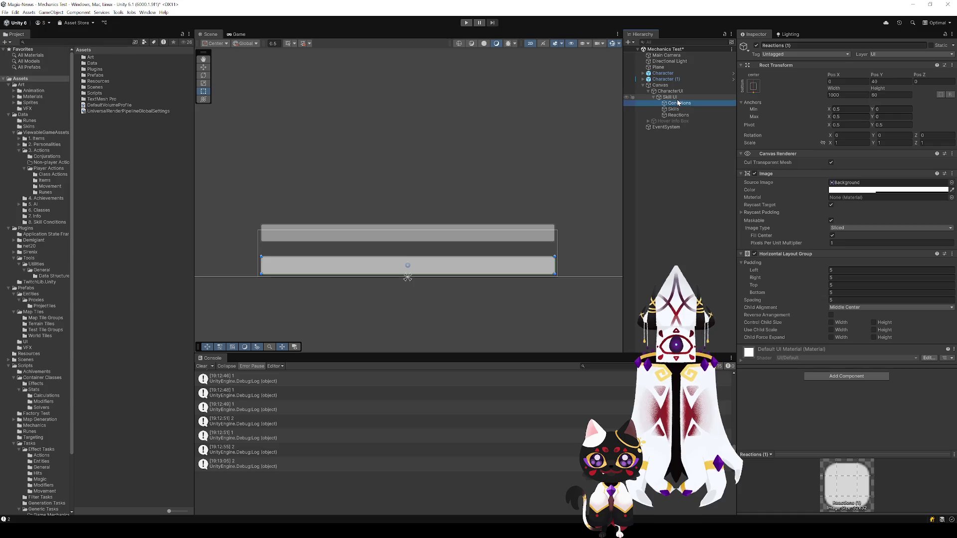
# Raise the Conditions bar higher in the layout with the Move tool
pyautogui.click(673, 97)
pyautogui.click(674, 92)
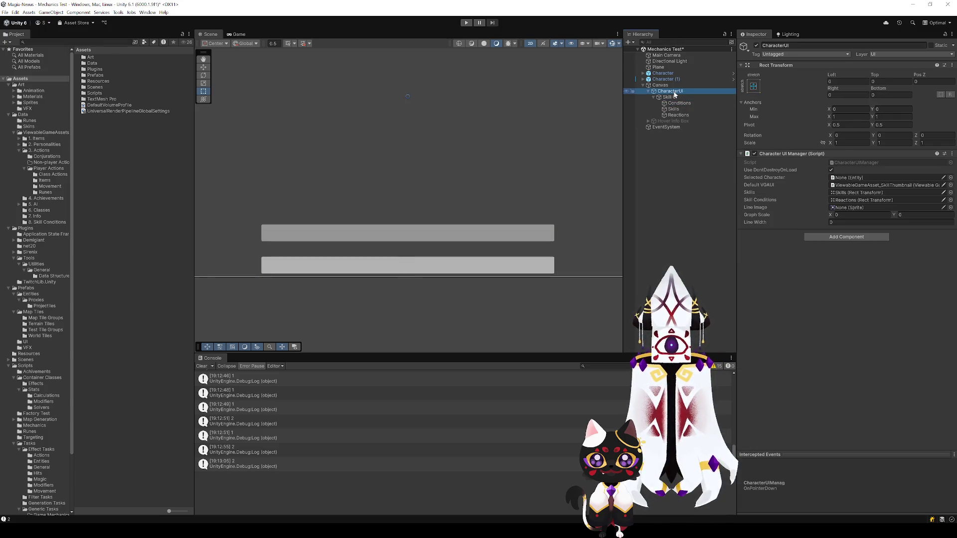
pyautogui.click(846, 163)
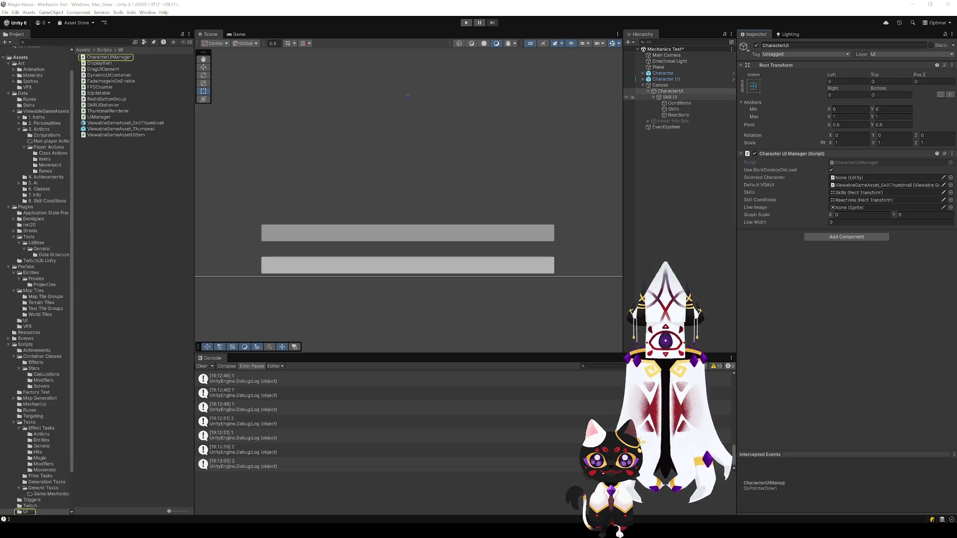
pyautogui.click(678, 103)
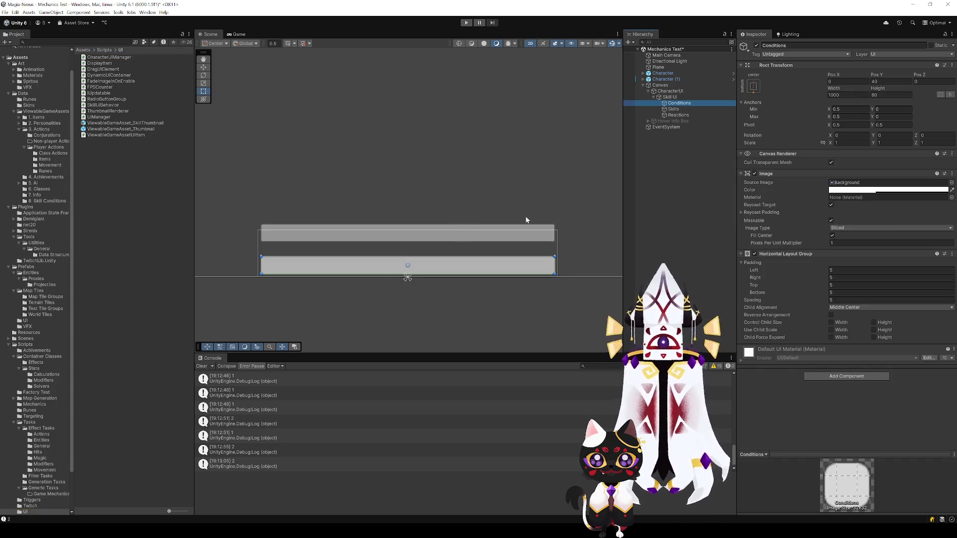
pyautogui.press('w')
pyautogui.moveTo(408, 239); pyautogui.dragTo(408, 172)
# Compare the row positions, then set the Reactions row's Pos Y to 40
pyautogui.click(722, 109)
pyautogui.click(722, 115)
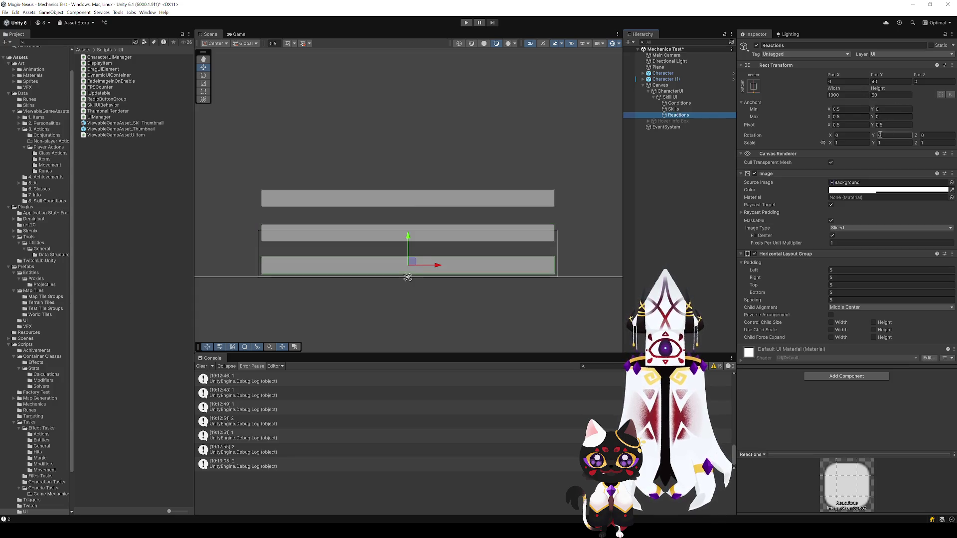
pyautogui.click(674, 109)
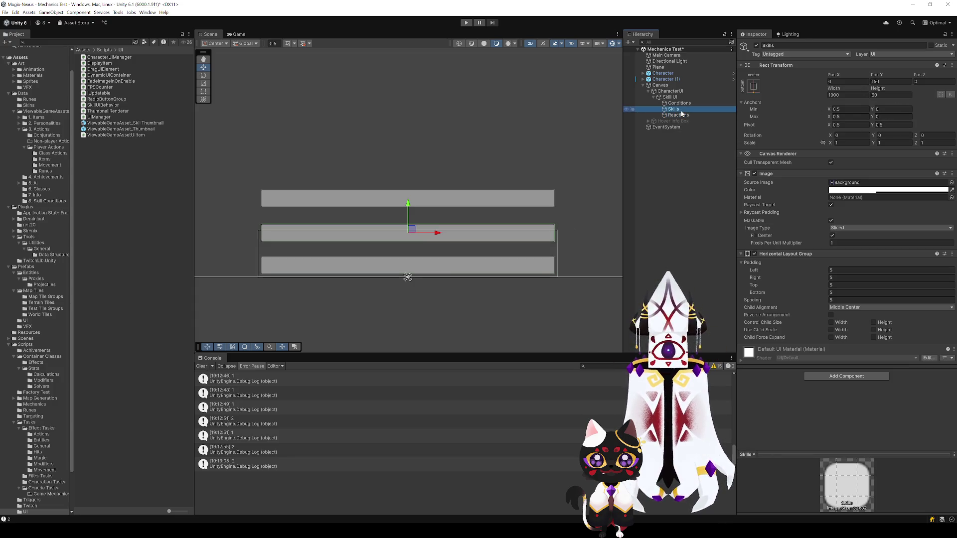
pyautogui.click(679, 97)
pyautogui.click(682, 115)
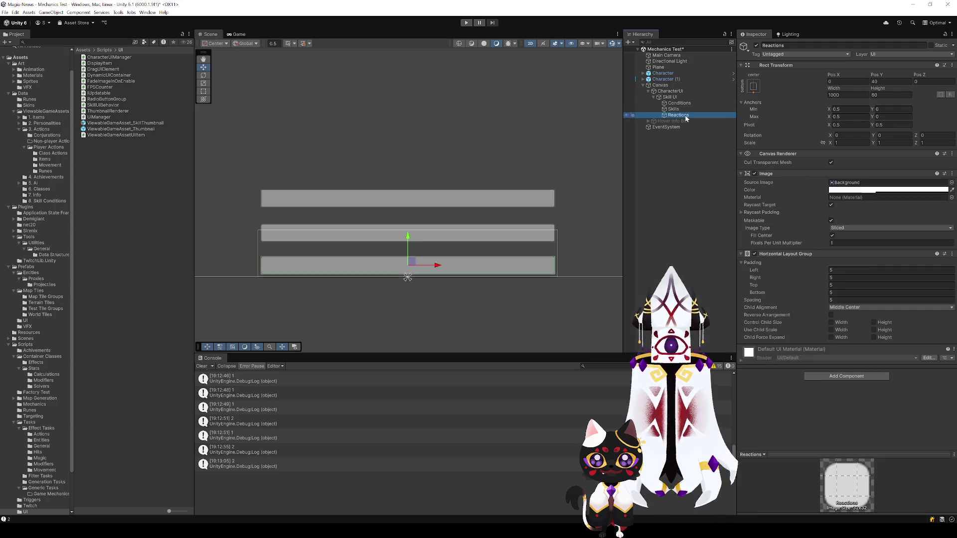
pyautogui.click(682, 109)
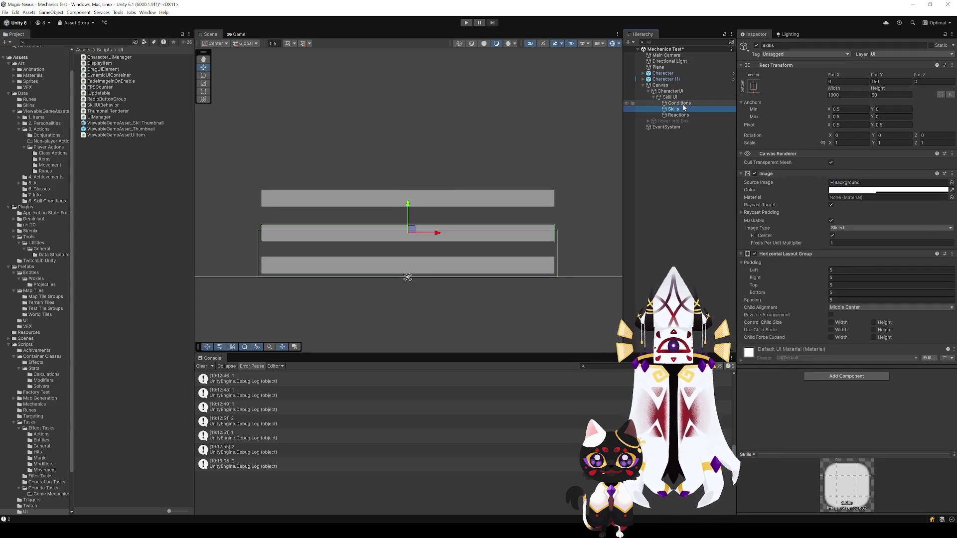
pyautogui.press('Up')
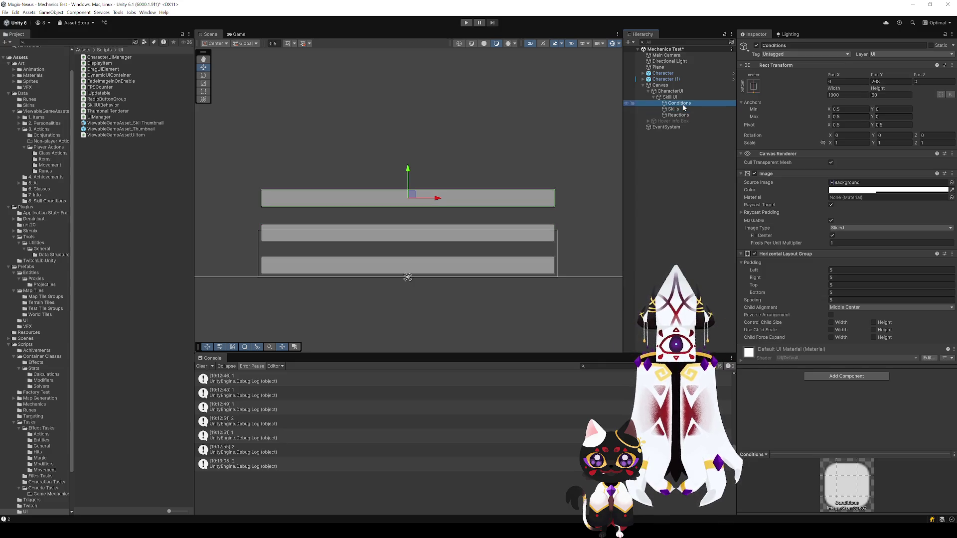
pyautogui.click(680, 115)
pyautogui.click(885, 82)
pyautogui.write('50')
pyautogui.press('BackSpace')
pyautogui.press('BackSpace')
pyautogui.write('40')
# Set the Skills row's Pos Y to 160
pyautogui.click(673, 109)
pyautogui.click(889, 81)
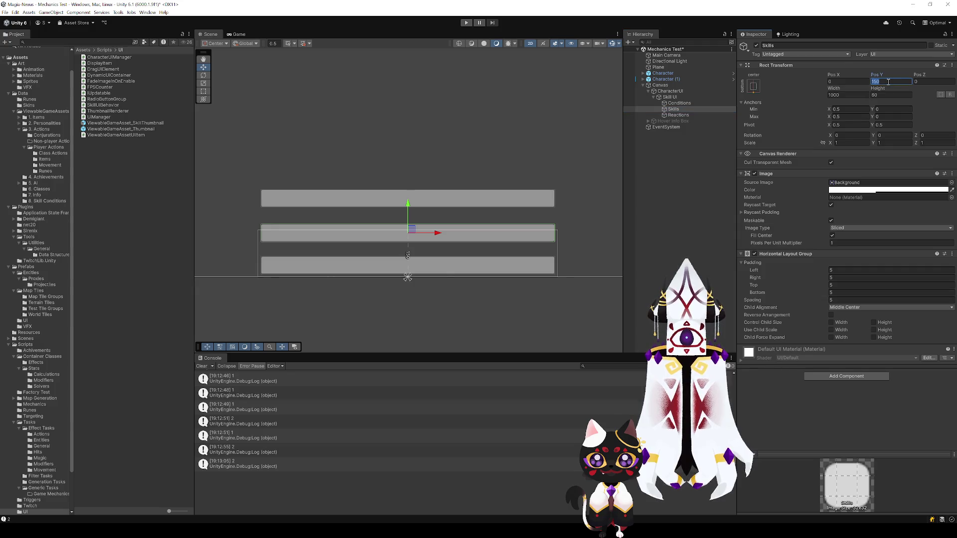
pyautogui.write('120')
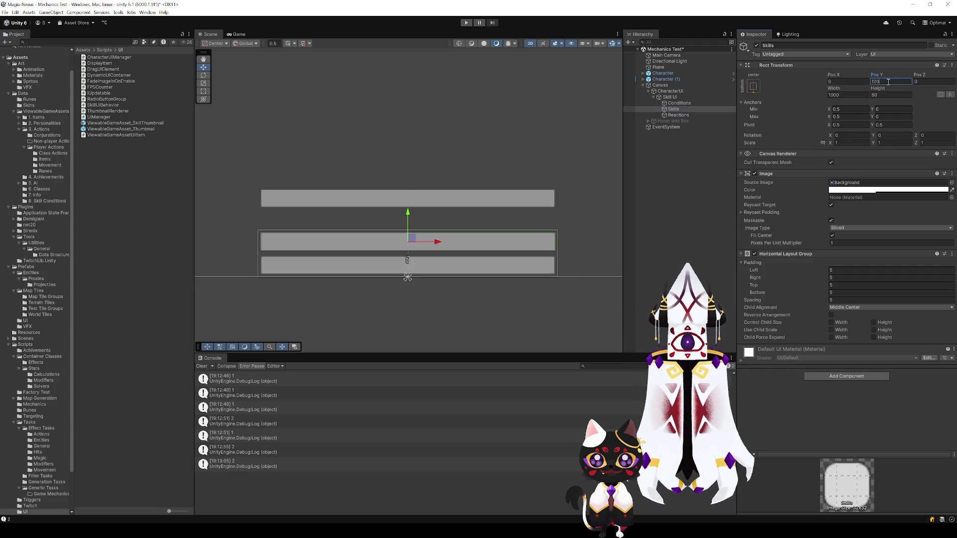
pyautogui.press('BackSpace')
pyautogui.press('BackSpace')
pyautogui.write('60')
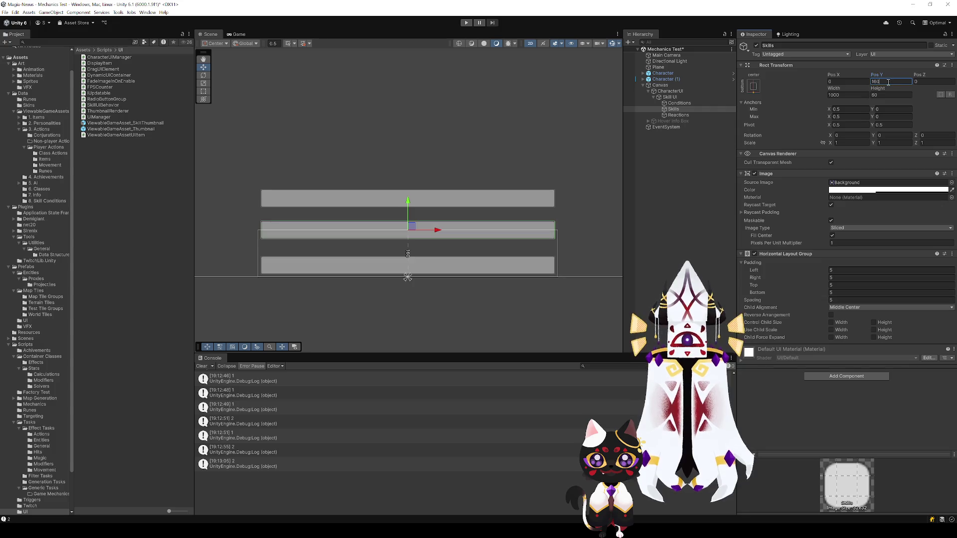
# Set the Conditions row's Pos Y to 280 and reselect CharacterUI
pyautogui.click(679, 102)
pyautogui.click(878, 81)
pyautogui.click(868, 81)
pyautogui.write('320')
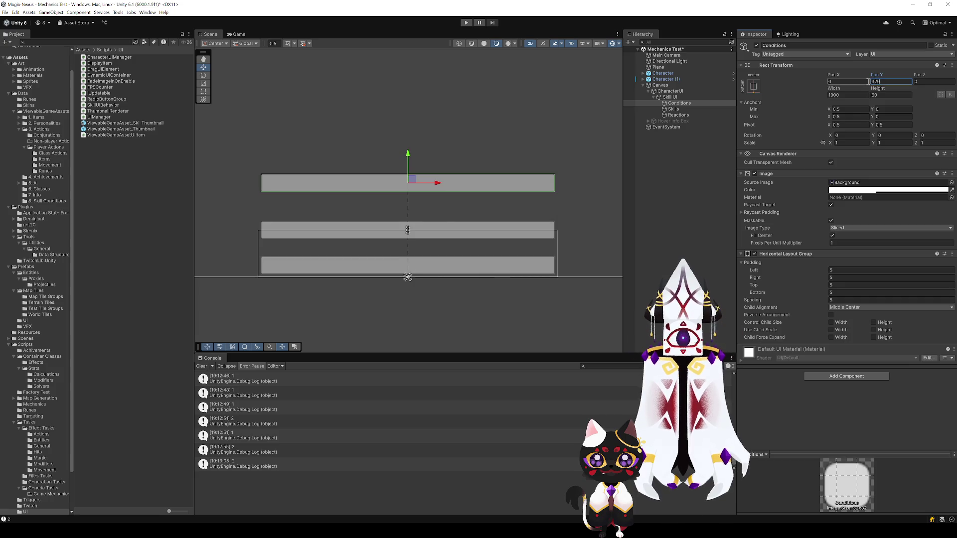
pyautogui.press('BackSpace')
pyautogui.press('BackSpace')
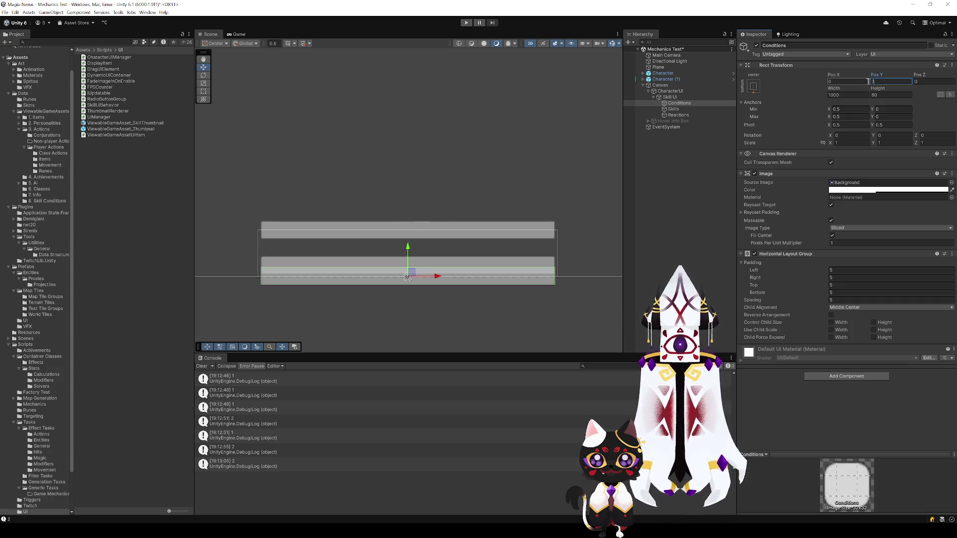
pyautogui.write('280')
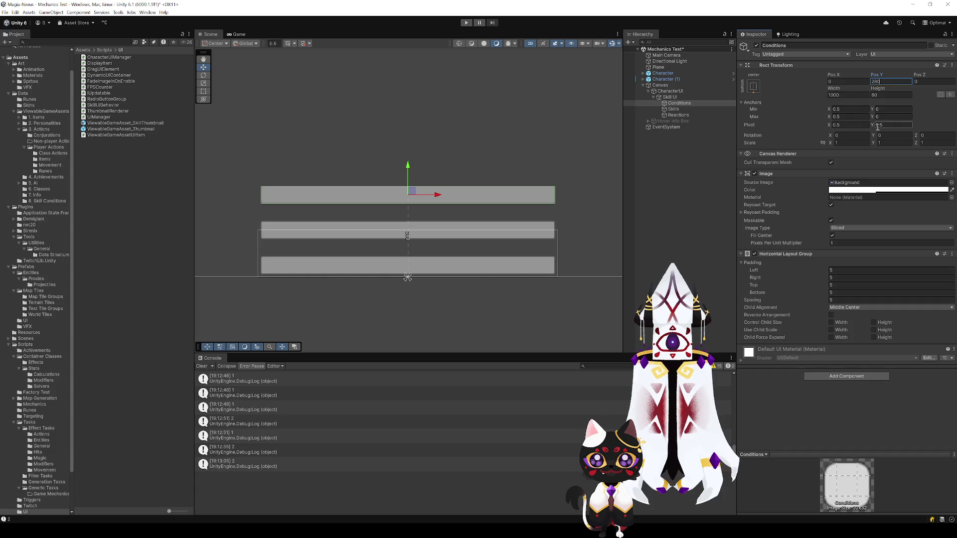
pyautogui.click(464, 151)
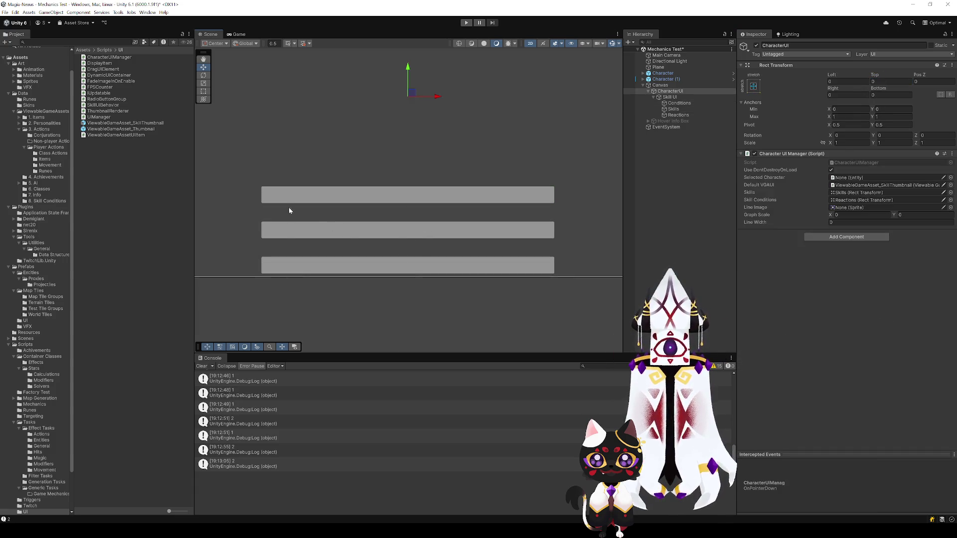
# Pan the Scene view so all three bars are visible
pyautogui.moveTo(454, 177)
pyautogui.mouseDown()
pyautogui.moveTo(499, 239)
pyautogui.moveTo(282, 214)
pyautogui.moveTo(468, 192)
pyautogui.moveTo(469, 215)
pyautogui.mouseUp()
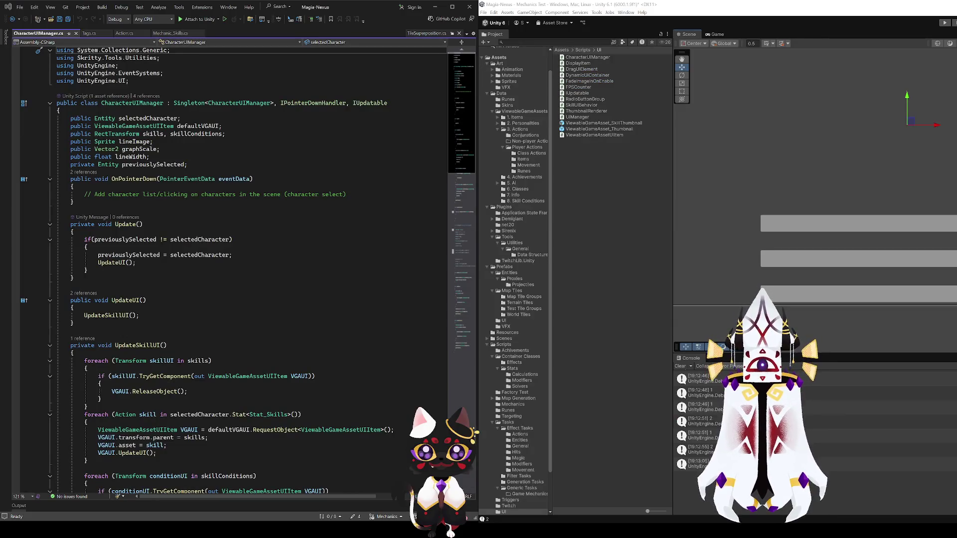
pyautogui.hotkey('alt', 'Tab')
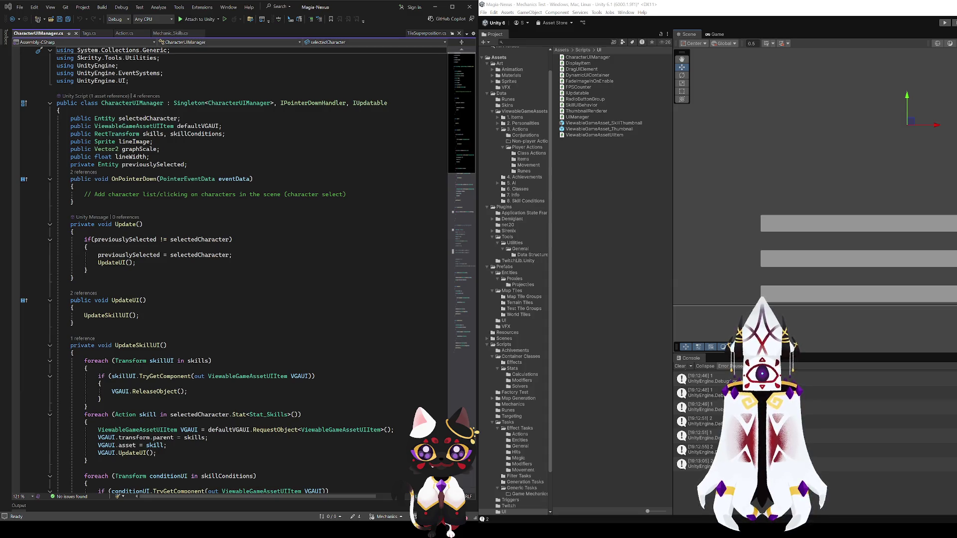
pyautogui.hotkey('alt', 'Tab')
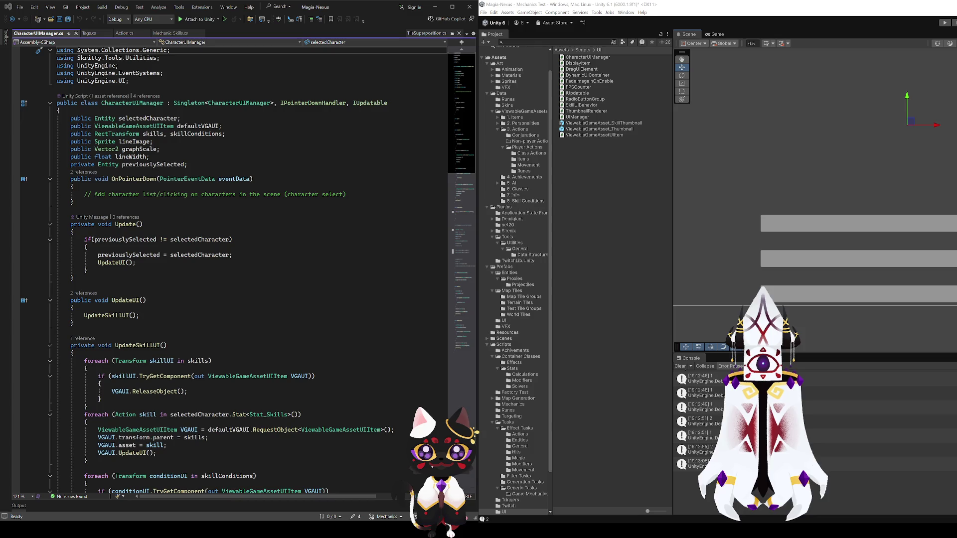
# Rename the skillConditions field to conditions across all its references
pyautogui.click(232, 133)
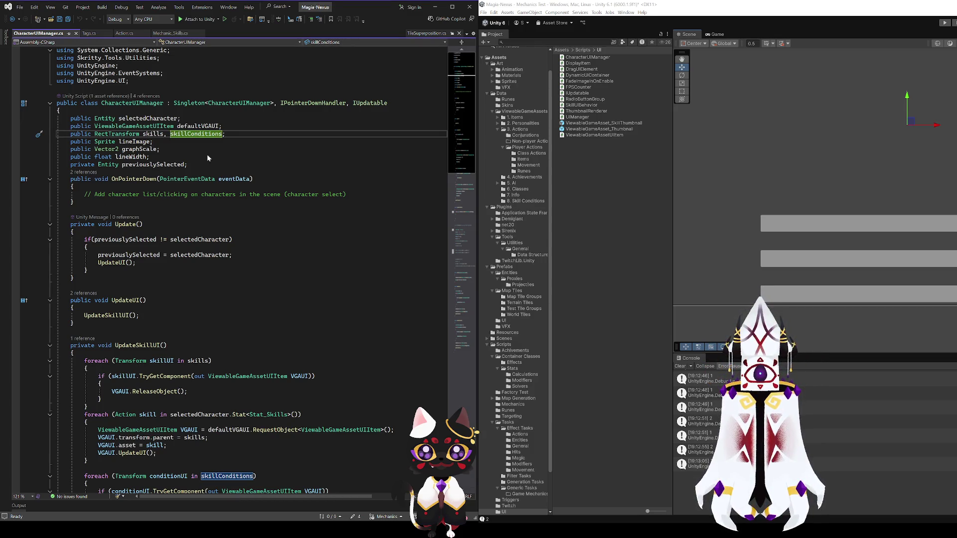
pyautogui.click(357, 152)
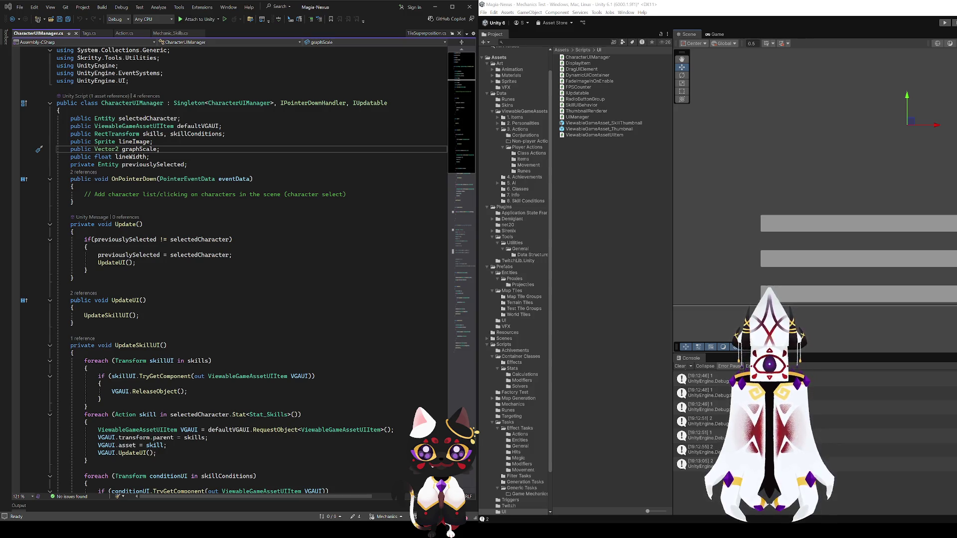
pyautogui.click(175, 133)
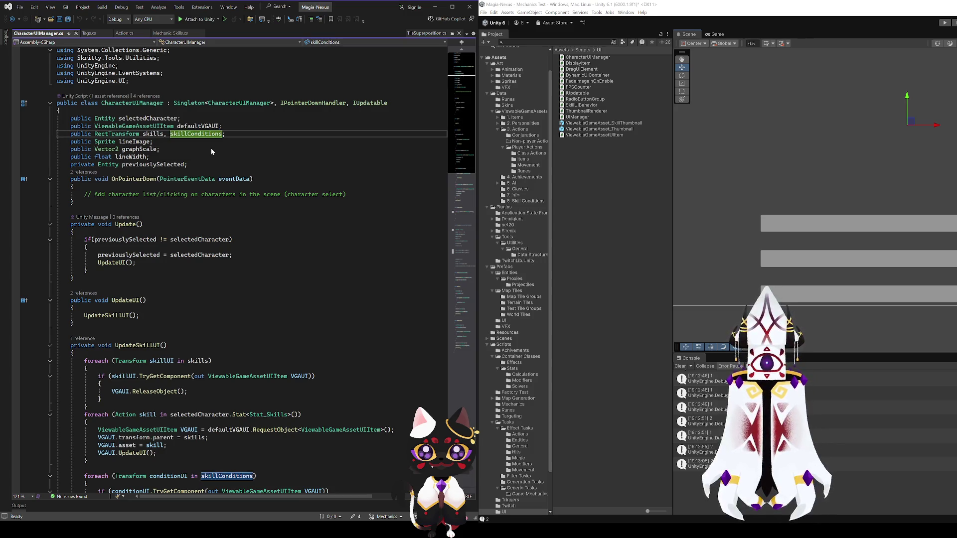
pyautogui.hotkey('ctrl', 'r')
pyautogui.hotkey('ctrl', 'r')
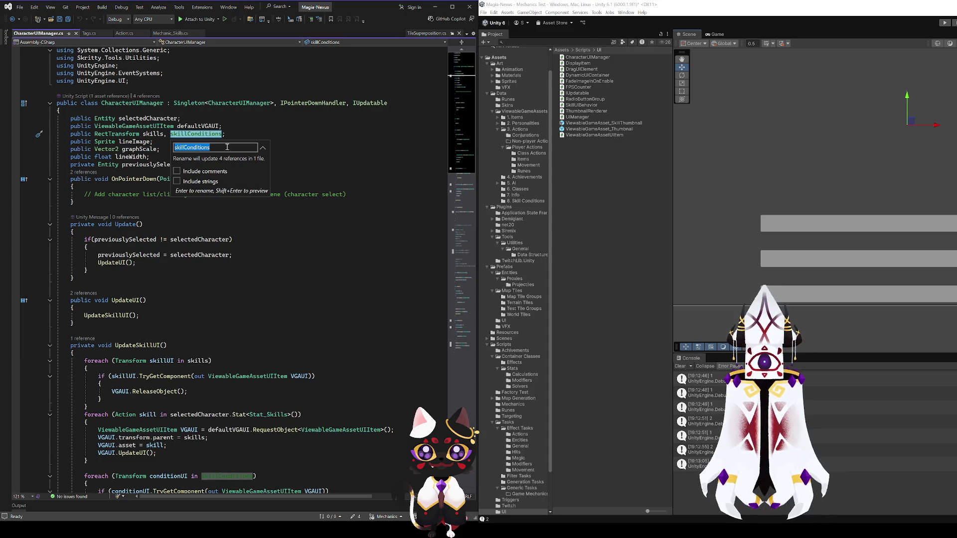
pyautogui.write('conditions')
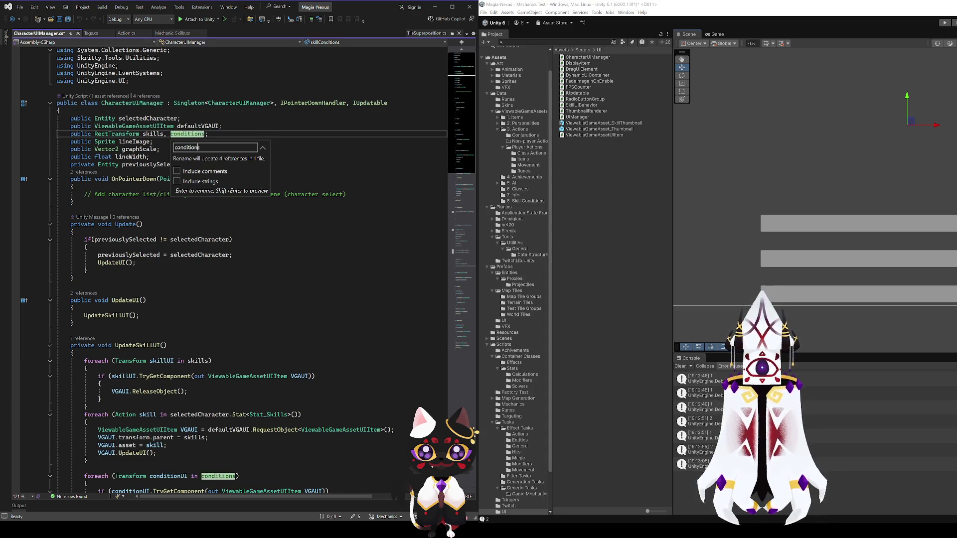
pyautogui.press('Return')
# Add a reactions field after conditions in the RectTransform declaration, save, and check references
pyautogui.write(', ')
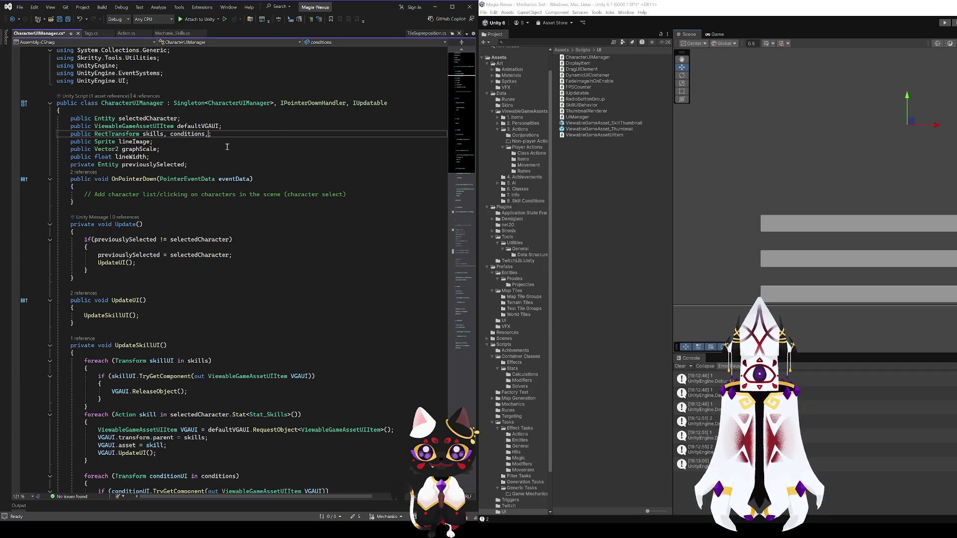
pyautogui.write('reactions')
pyautogui.hotkey('ctrl', 's')
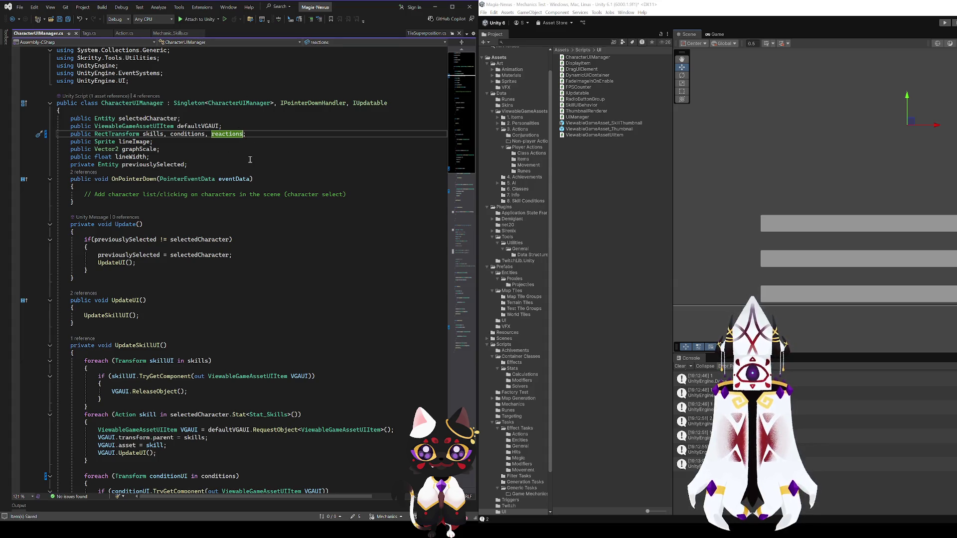
pyautogui.click(191, 158)
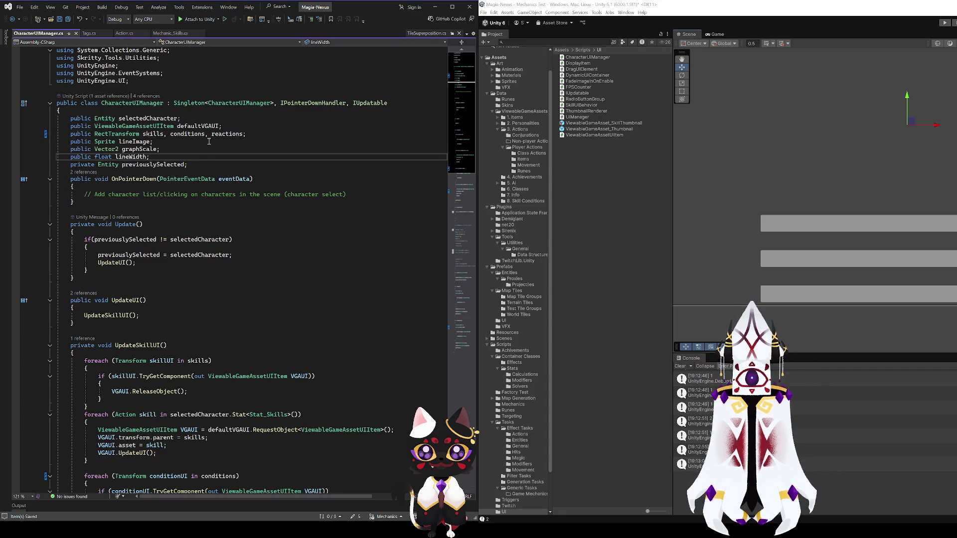
pyautogui.click(144, 133)
pyautogui.click(187, 133)
pyautogui.click(252, 134)
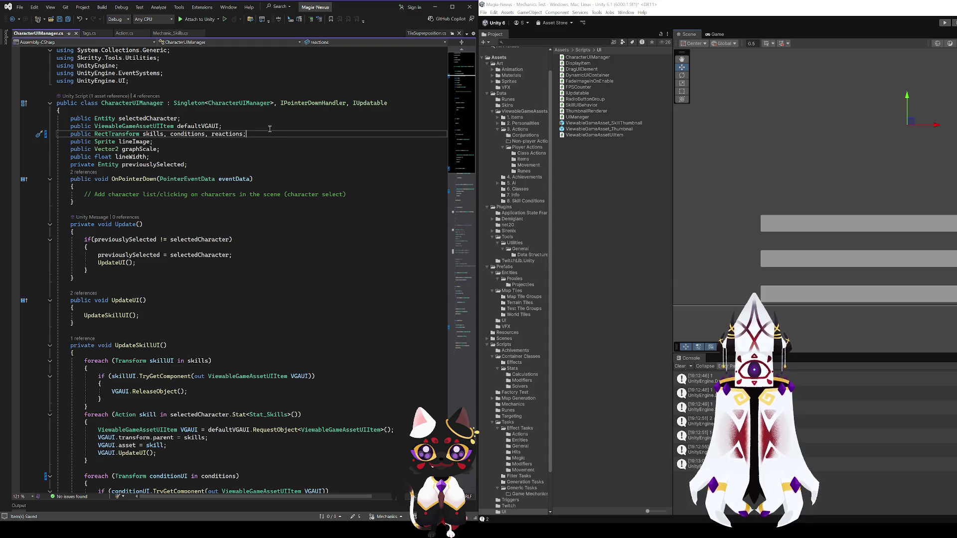
pyautogui.scroll(-4, 183, 136)
pyautogui.scroll(4, 183, 136)
pyautogui.click(183, 134)
pyautogui.scroll(-6, 184, 136)
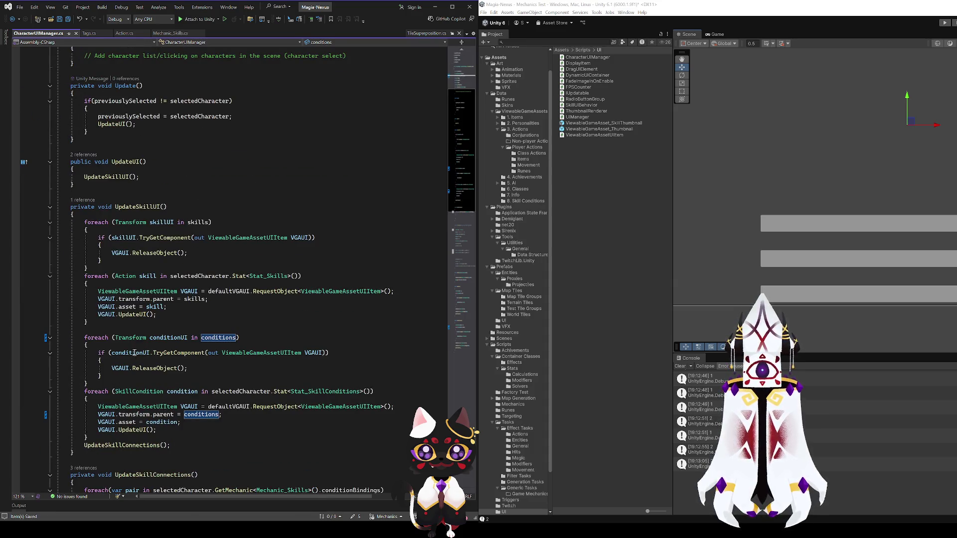
pyautogui.scroll(7, 184, 259)
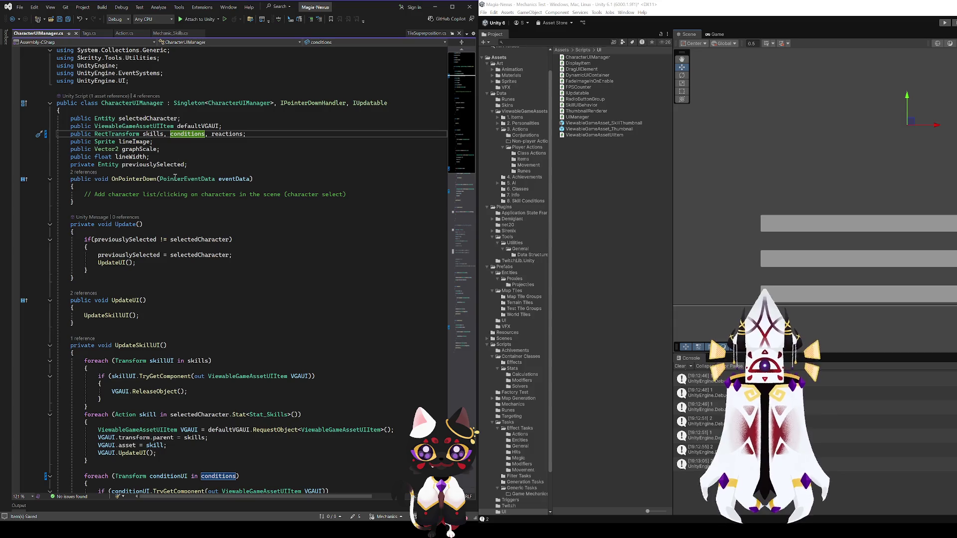
pyautogui.scroll(-6, 179, 252)
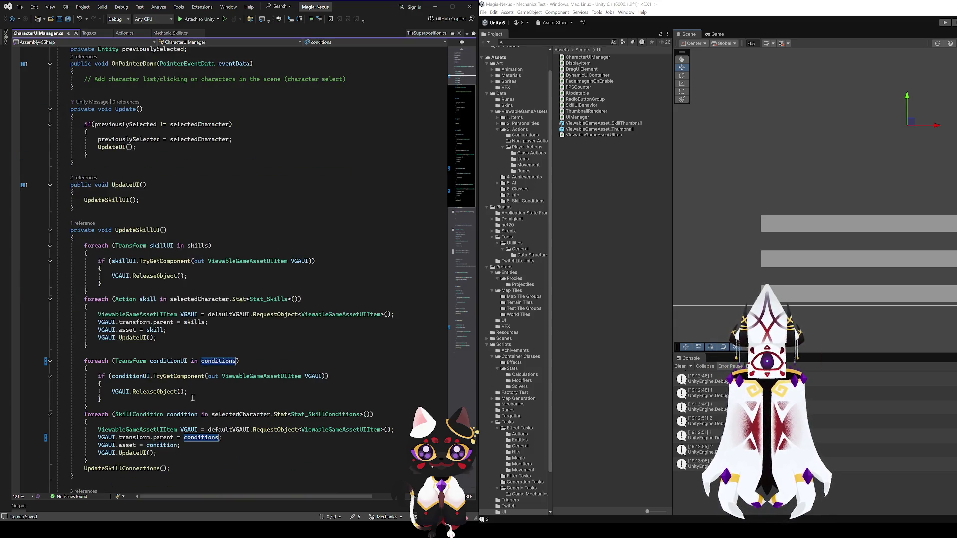
pyautogui.click(267, 300)
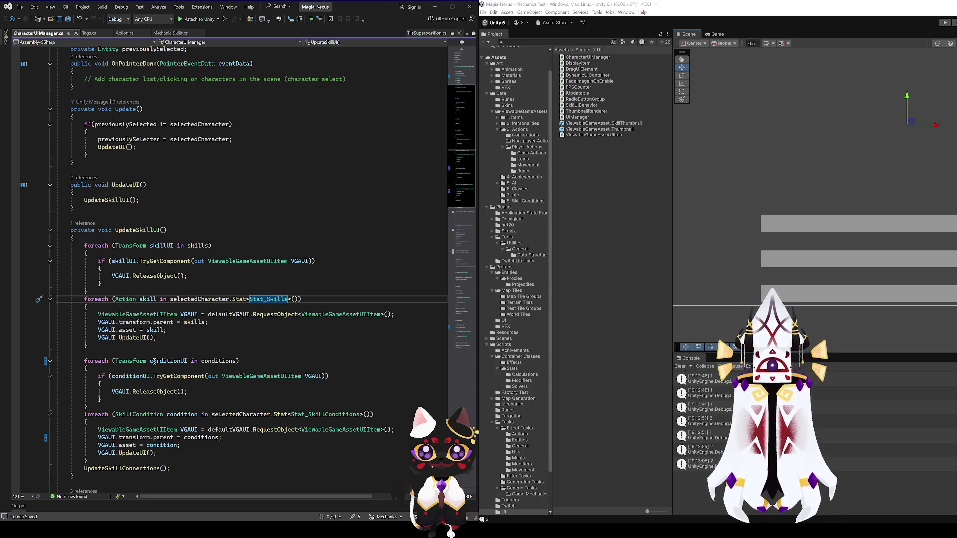
pyautogui.click(142, 299)
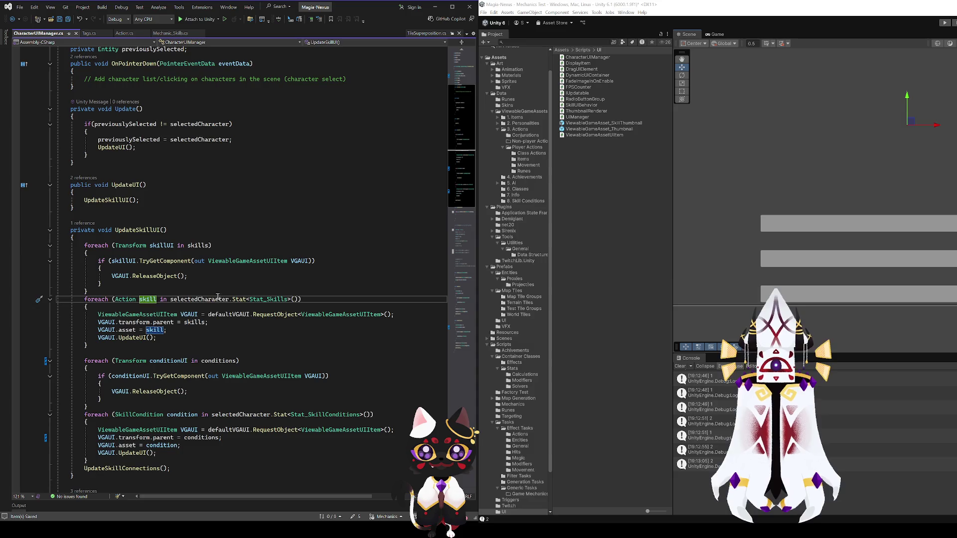
pyautogui.click(200, 300)
pyautogui.click(239, 299)
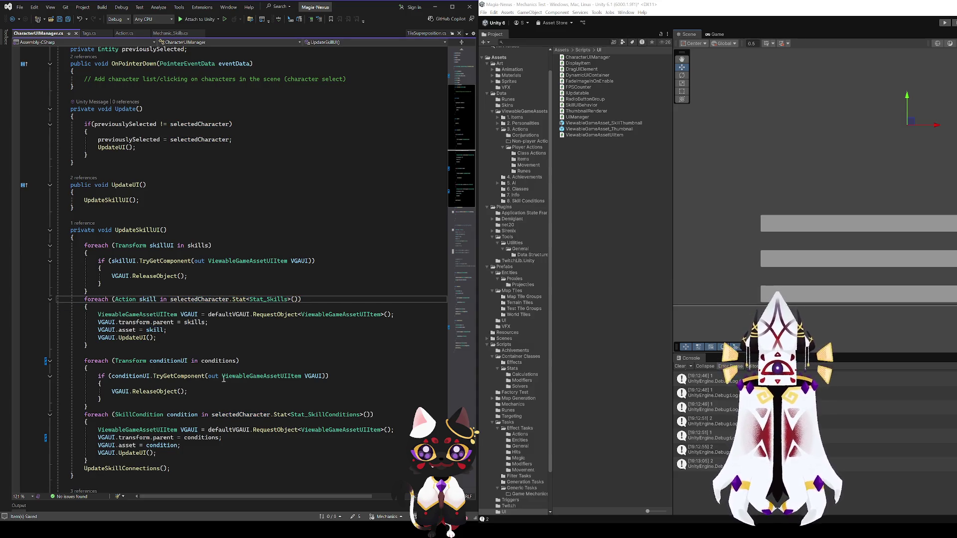
pyautogui.click(204, 361)
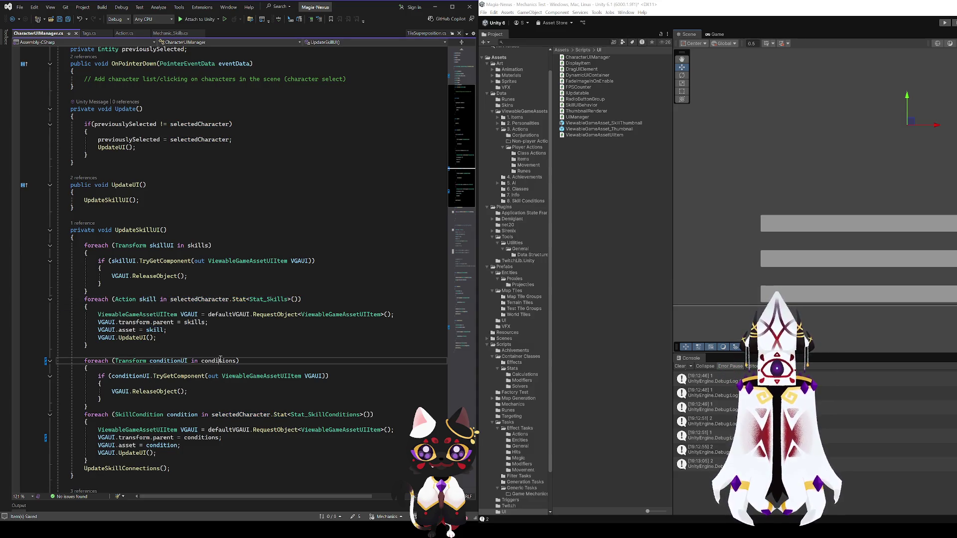
pyautogui.click(165, 361)
pyautogui.scroll(4, 207, 342)
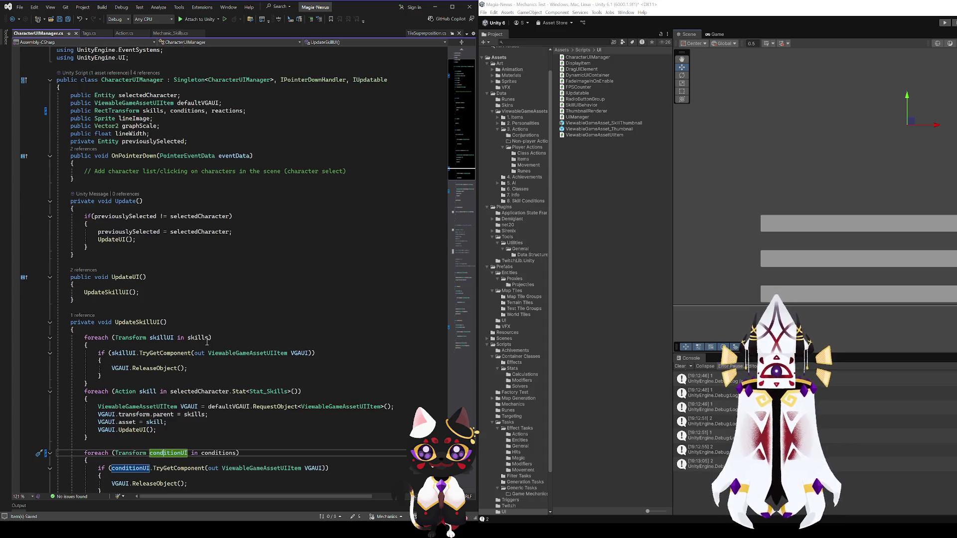
pyautogui.scroll(-6, 207, 342)
pyautogui.click(202, 316)
pyautogui.scroll(6, 202, 342)
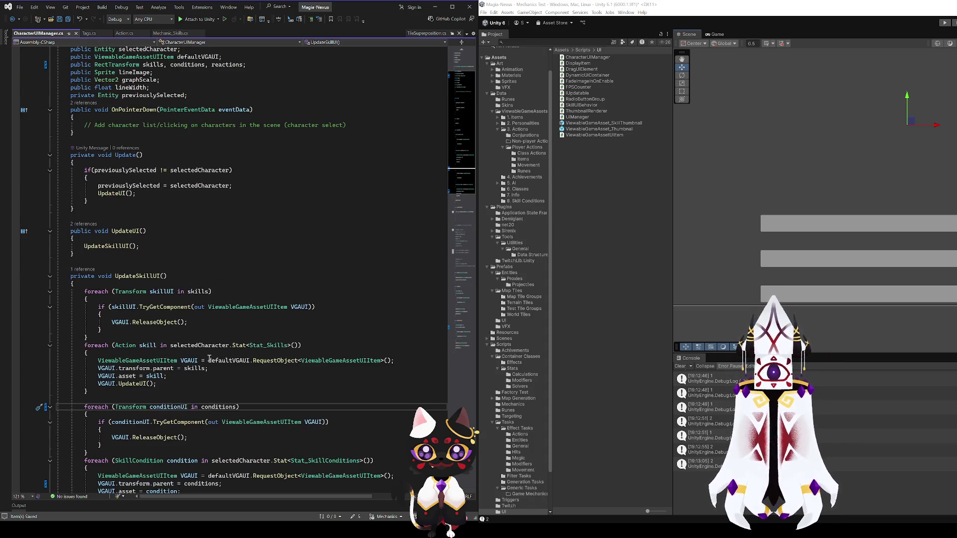
pyautogui.scroll(-6, 202, 342)
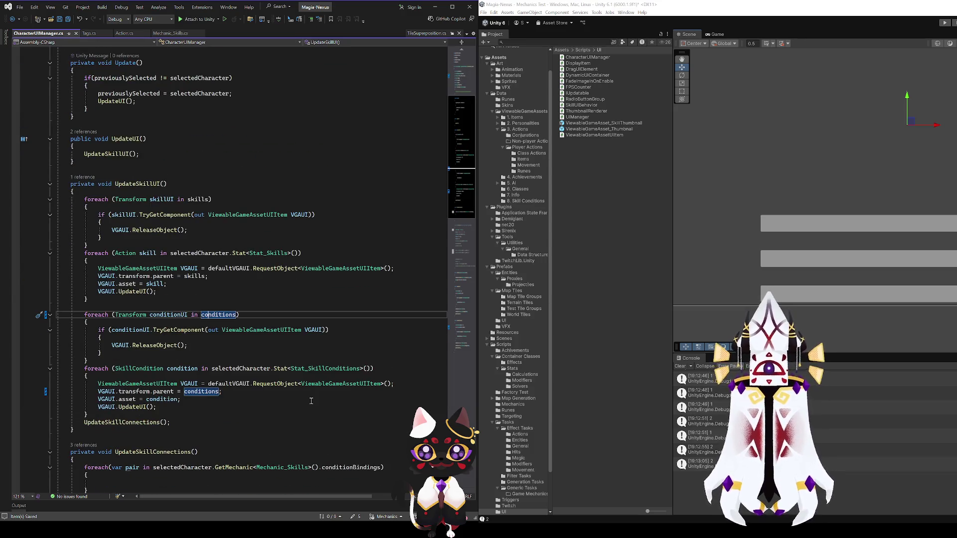
pyautogui.click(160, 346)
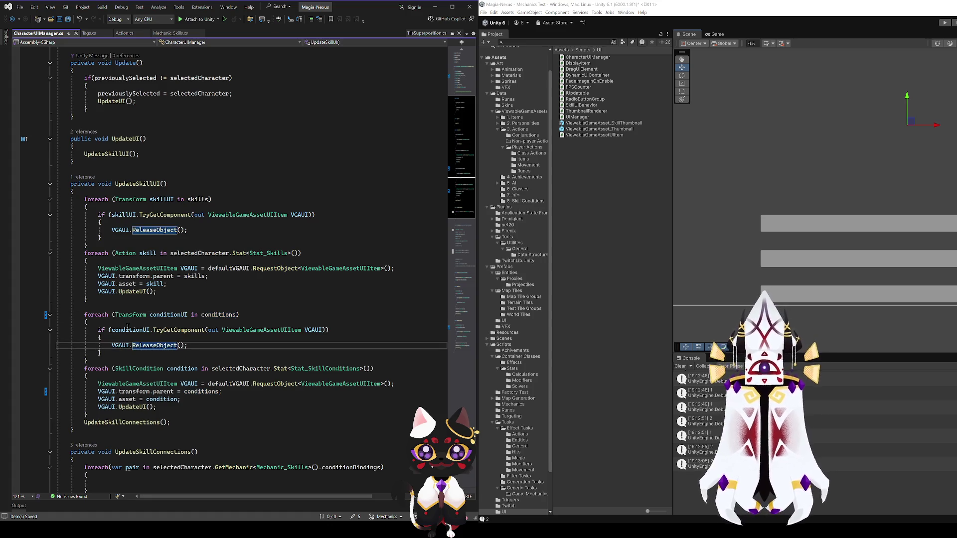
pyautogui.scroll(-3, 152, 373)
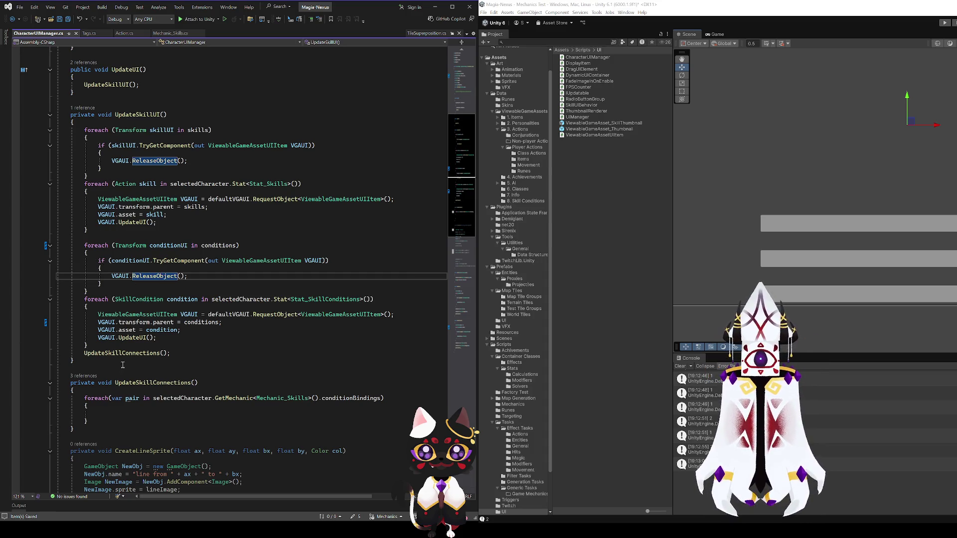
pyautogui.click(182, 299)
pyautogui.click(237, 299)
pyautogui.click(313, 299)
pyautogui.click(254, 300)
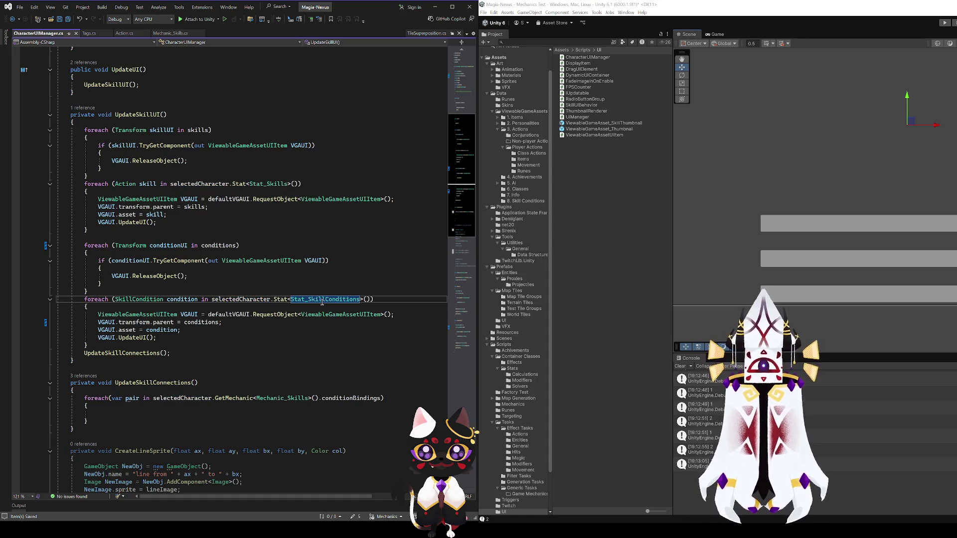
pyautogui.hotkey('ctrl', 'r')
pyautogui.hotkey('ctrl', 'r')
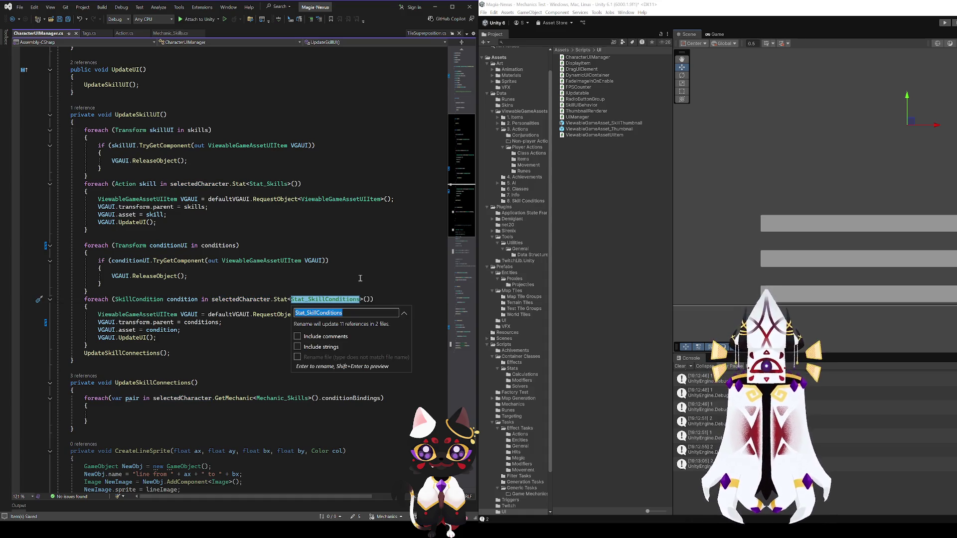
pyautogui.write('Stat_')
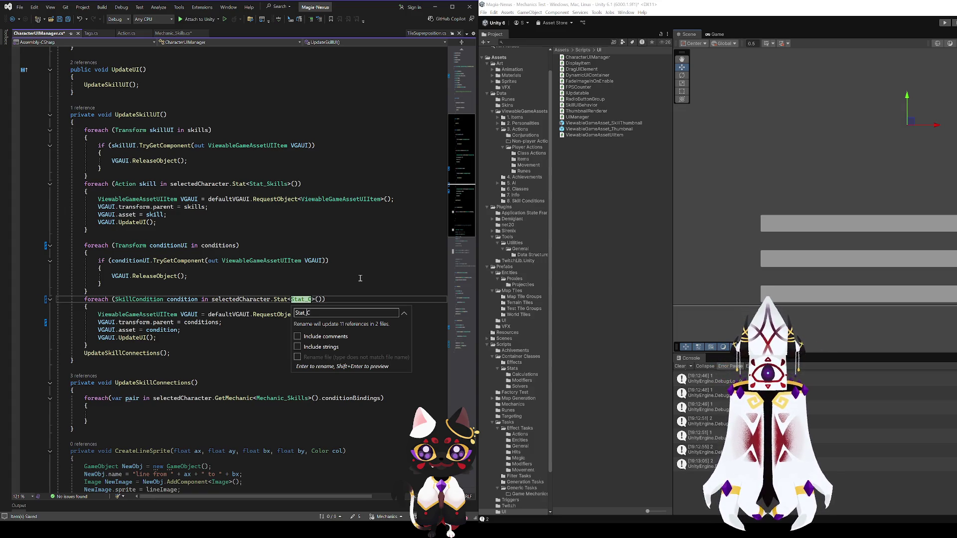
pyautogui.press('Escape')
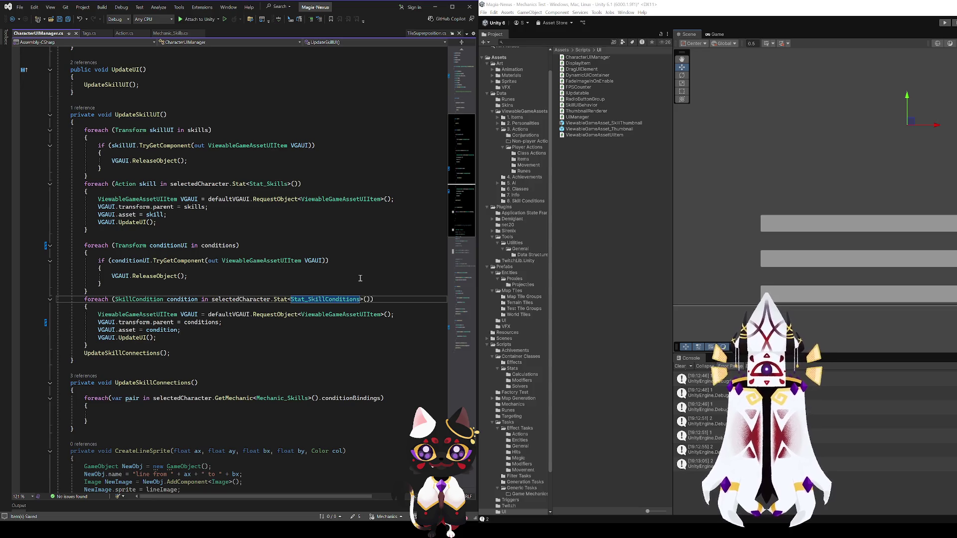
# Duplicate the two conditions-clearing loops below the originals
pyautogui.moveTo(98, 344); pyautogui.dragTo(84, 246)
pyautogui.hotkey('ctrl', 'c')
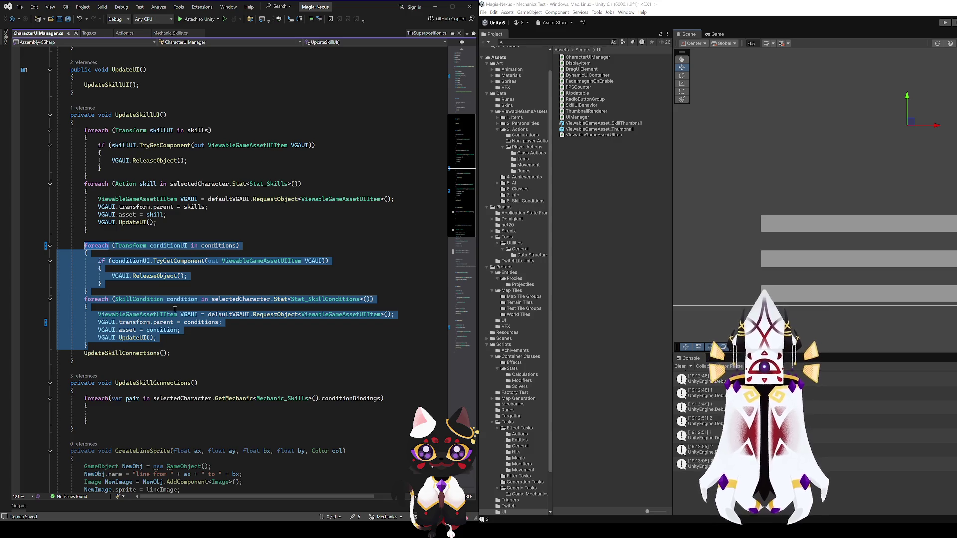
pyautogui.click(96, 344)
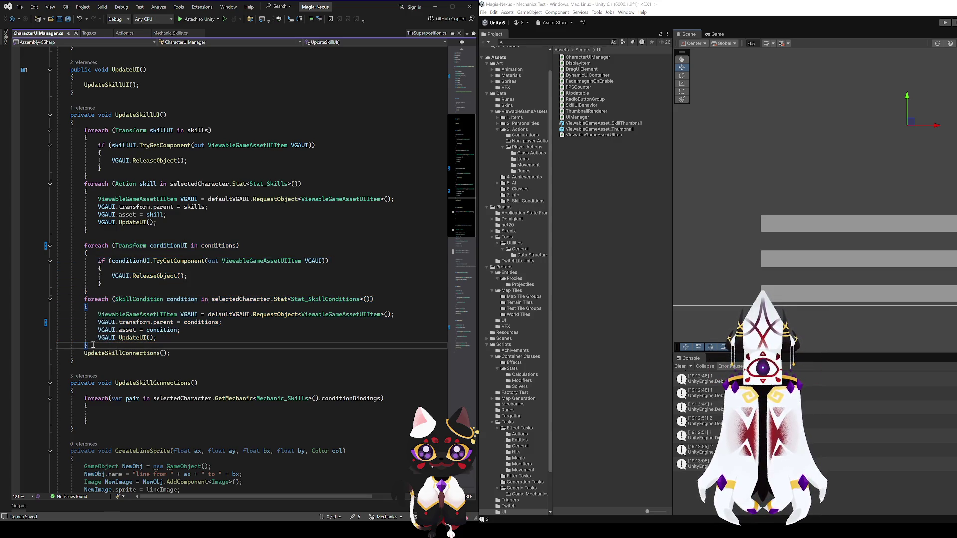
pyautogui.press('Return')
pyautogui.press('Return')
pyautogui.hotkey('ctrl', 'v')
pyautogui.click(213, 360)
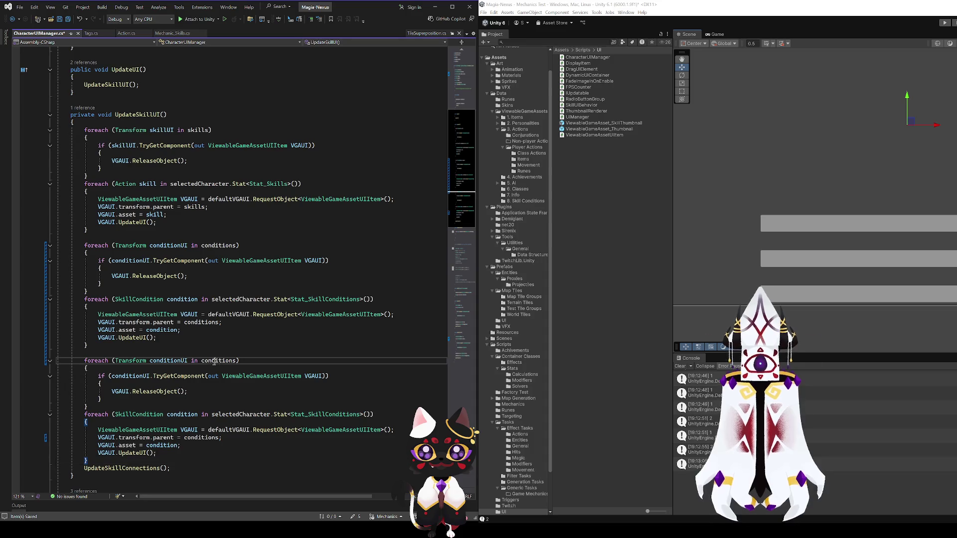
pyautogui.hotkey('ctrl', 'r')
pyautogui.hotkey('ctrl', 'r')
pyautogui.write('conditions')
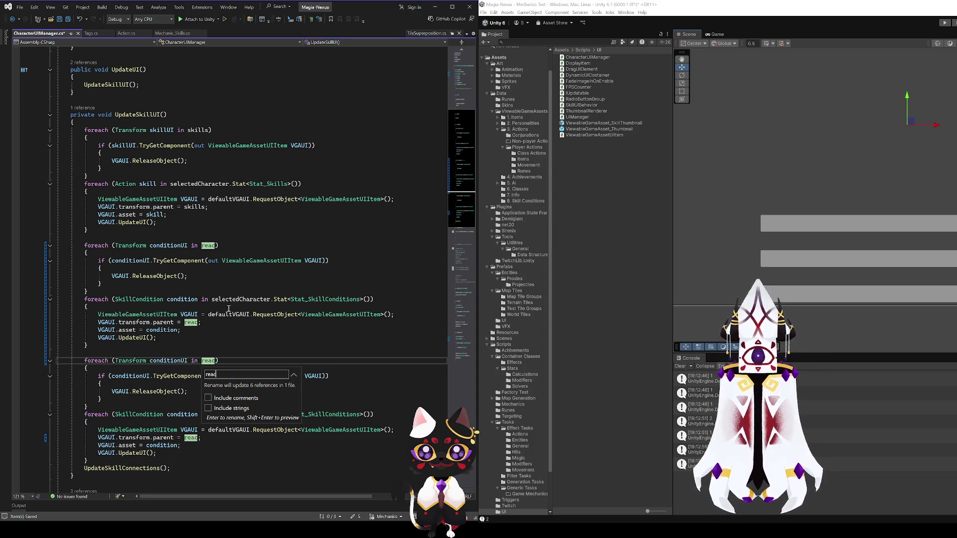
pyautogui.press('Return')
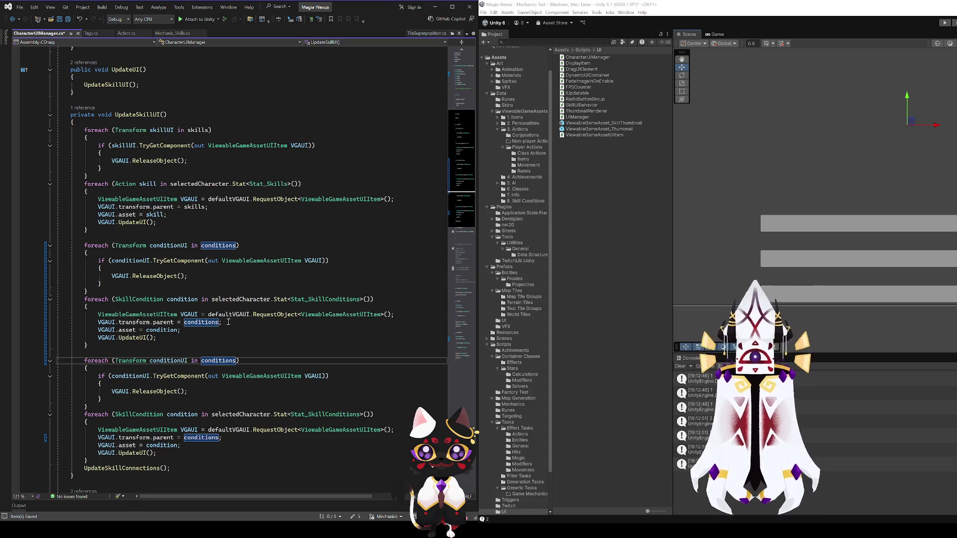
# Make the copied loop iterate reactions with a reactionUI variable, including its if statement
pyautogui.doubleClick(219, 360)
pyautogui.write('reati')
pyautogui.press('BackSpace')
pyautogui.press('BackSpace')
pyautogui.write('ctions')
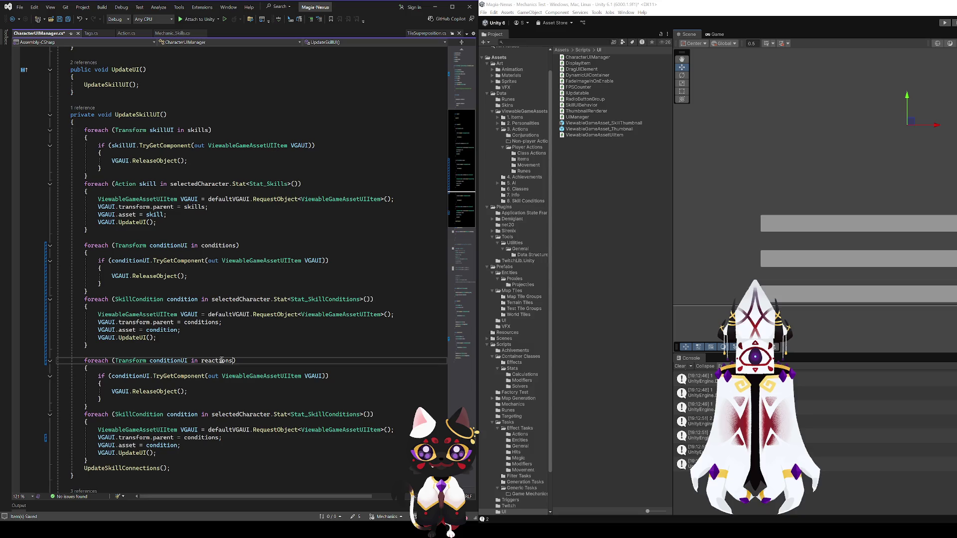
pyautogui.click(164, 360)
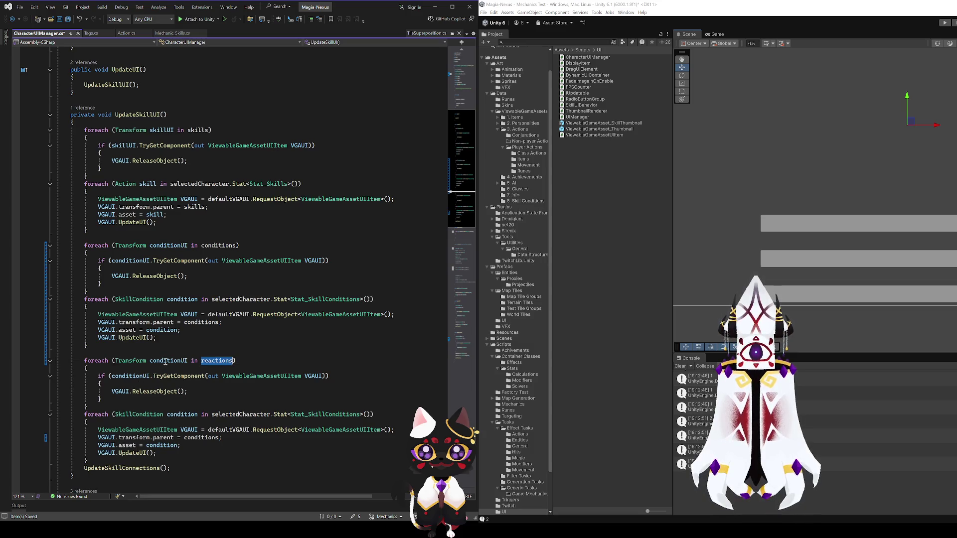
pyautogui.doubleClick(183, 360)
pyautogui.write('reactionsUI')
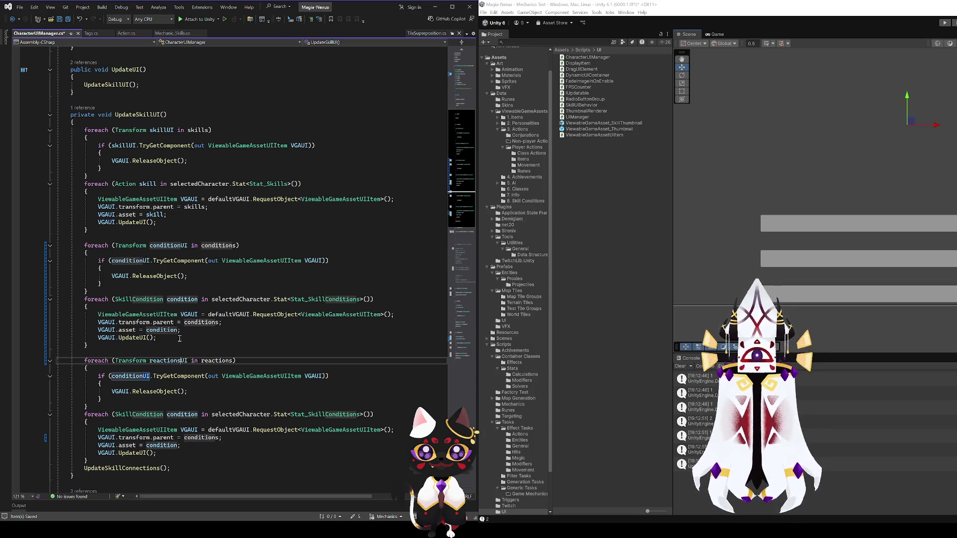
pyautogui.press('Left')
pyautogui.press('Left')
pyautogui.press('BackSpace')
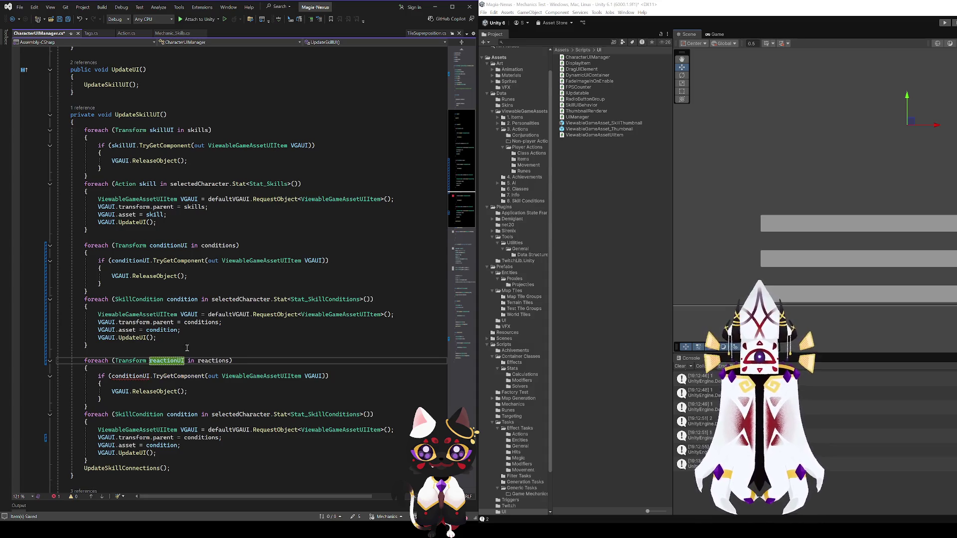
pyautogui.doubleClick(125, 376)
pyautogui.write('reactionUI')
pyautogui.doubleClick(201, 360)
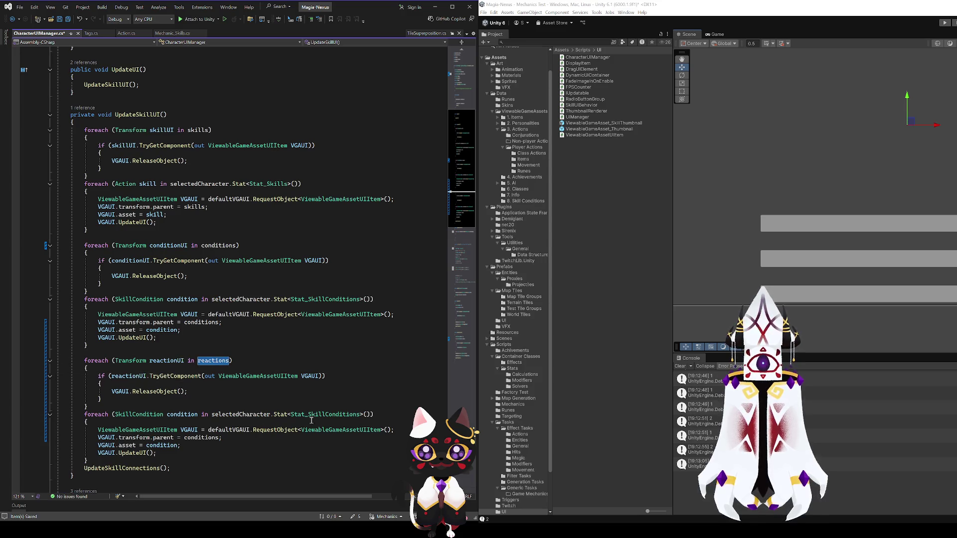
# Go to the Stat_SkillConditions definition in Mechanic_Skills.cs
pyautogui.click(326, 415)
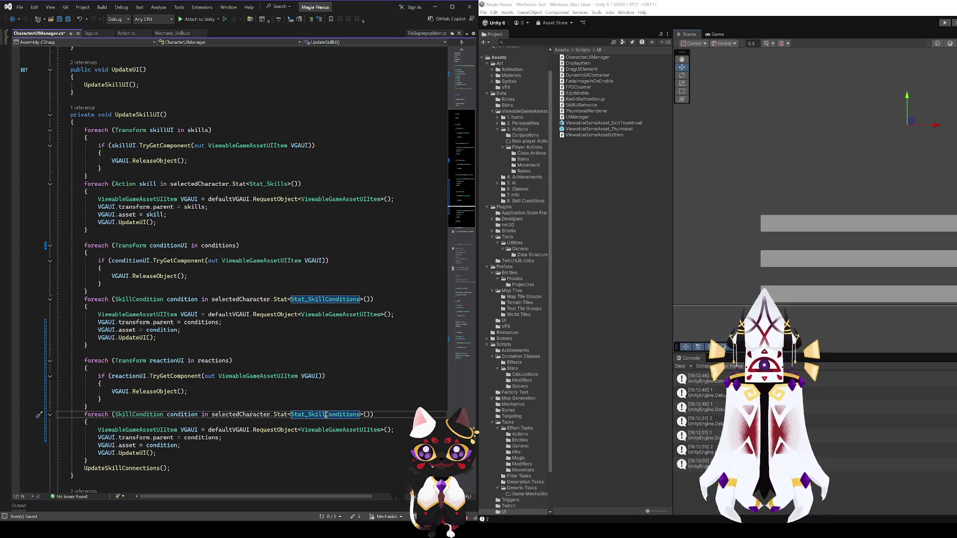
pyautogui.press('F12')
pyautogui.press('End')
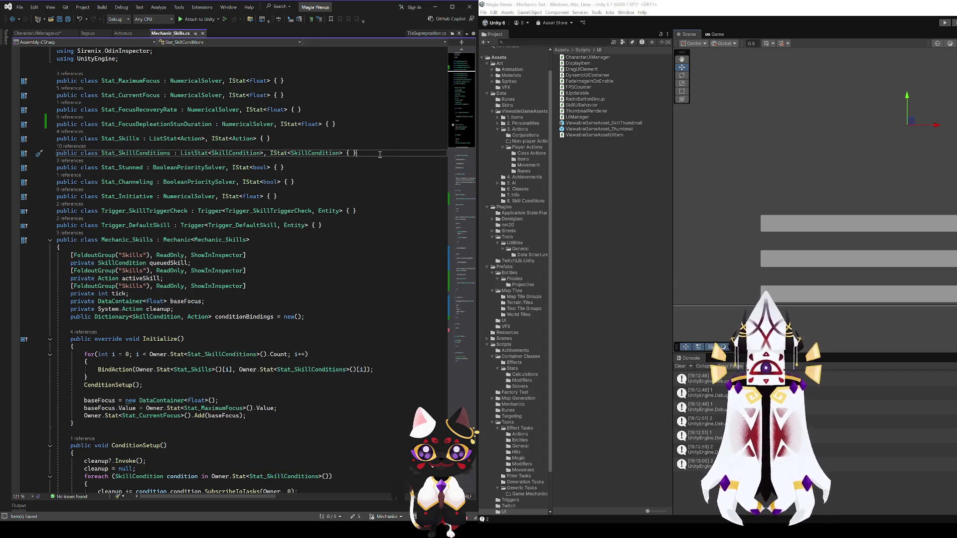
# Duplicate the Stat_SkillConditions line as Stat_SkillReactions with matching type arguments, then return to CharacterUIManager.cs
pyautogui.hotkey('ctrl', 'd')
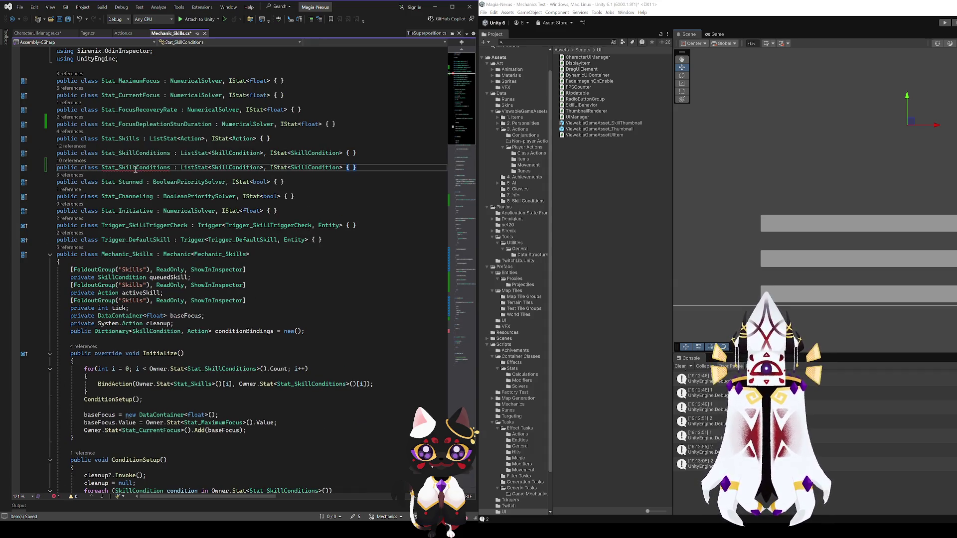
pyautogui.doubleClick(169, 168)
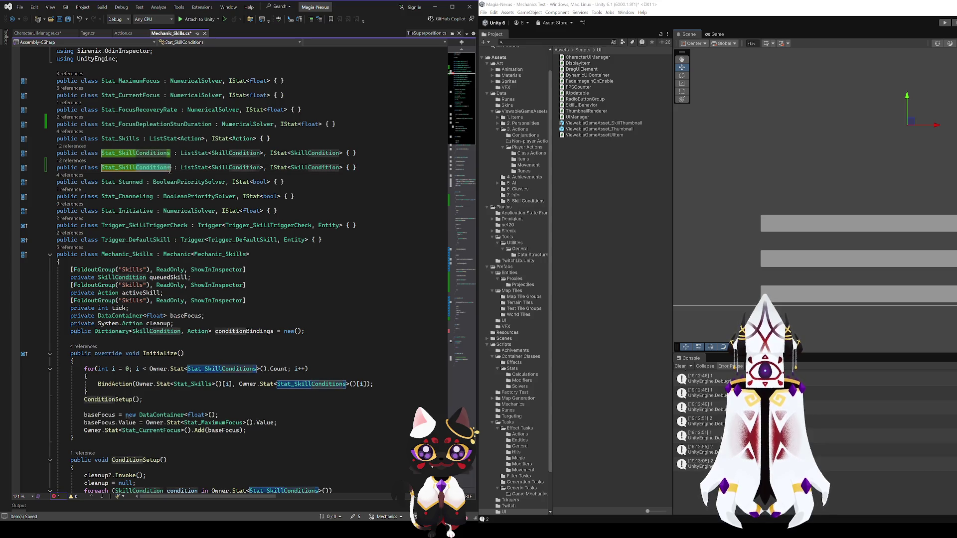
pyautogui.write('Stat_SkillS')
pyautogui.press('BackSpace')
pyautogui.write('Reactions')
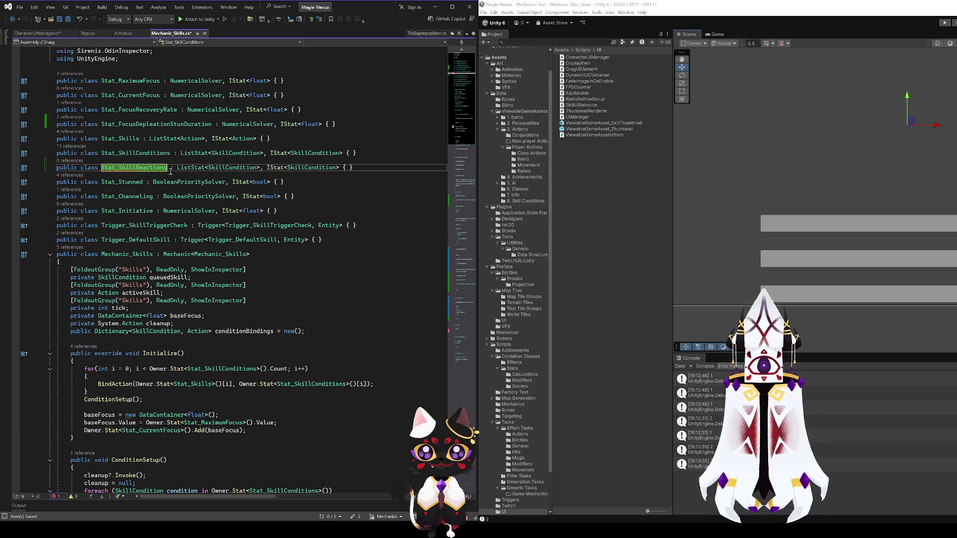
pyautogui.doubleClick(134, 168)
pyautogui.hotkey('ctrl', 'c')
pyautogui.doubleClick(232, 168)
pyautogui.hotkey('ctrl', 'v')
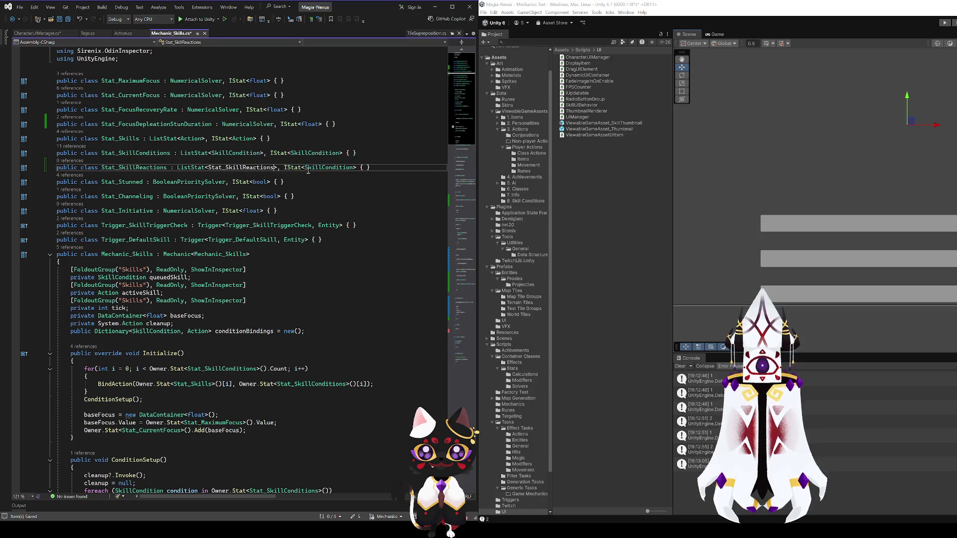
pyautogui.doubleClick(326, 169)
pyautogui.hotkey('ctrl', 'v')
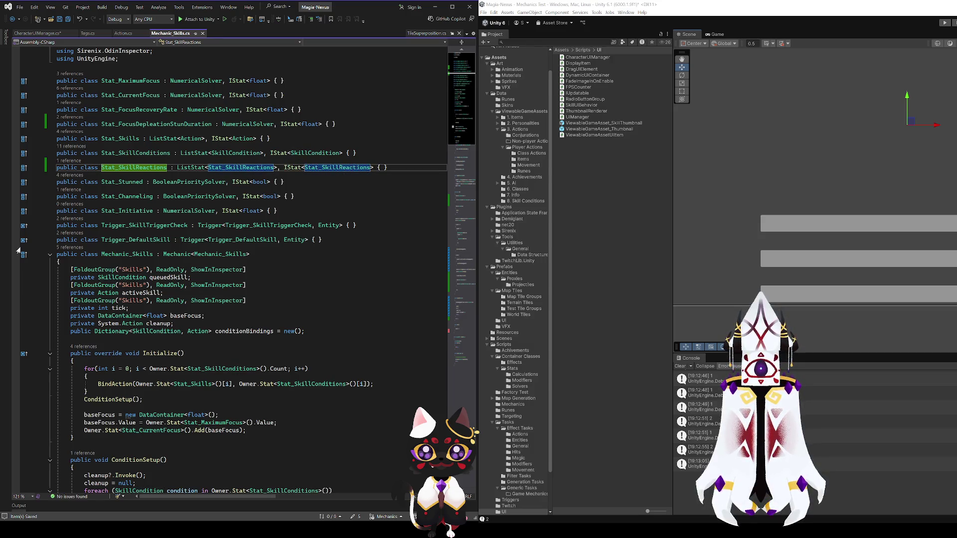
pyautogui.click(38, 33)
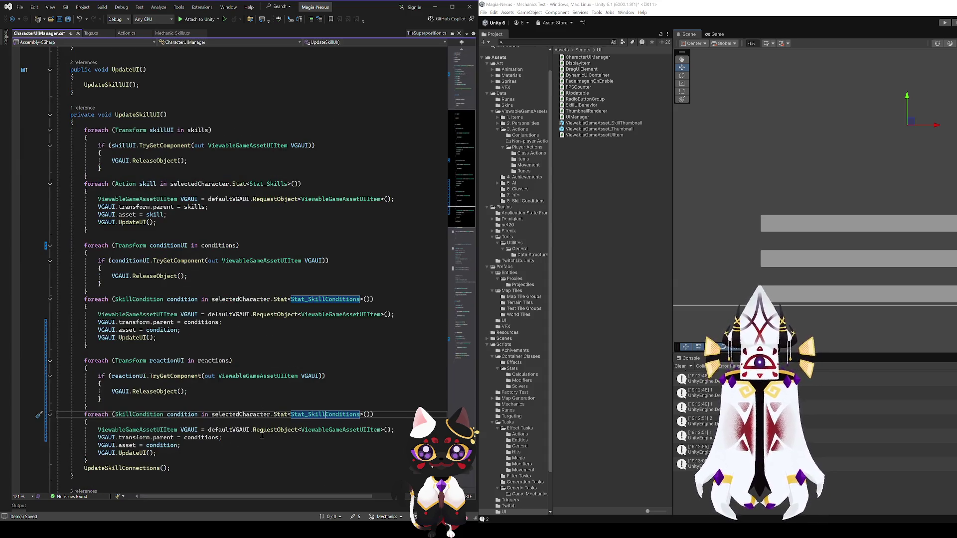
# Change the last loop's Stat_SkillConditions to Stat_SkillReactions and save
pyautogui.click(209, 400)
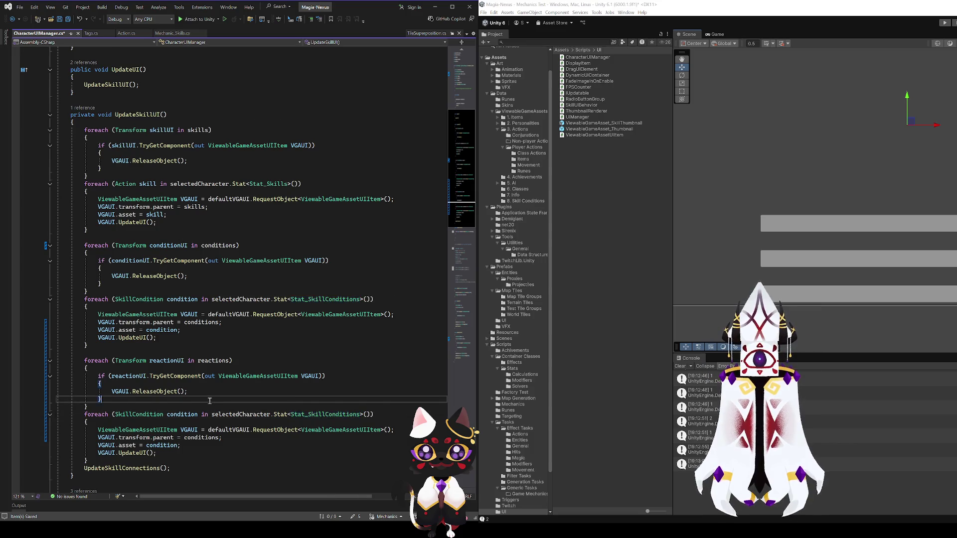
pyautogui.scroll(-1, 210, 401)
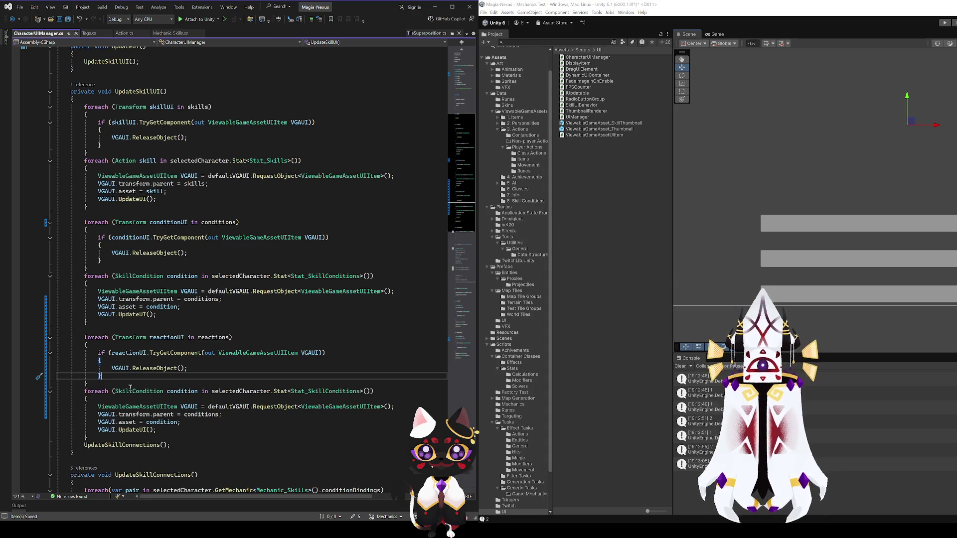
pyautogui.click(91, 436)
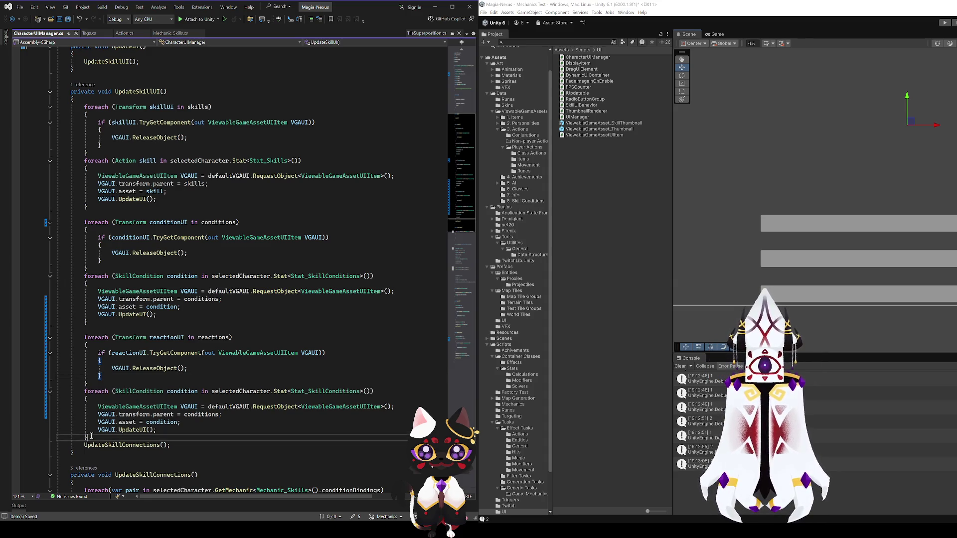
pyautogui.click(137, 383)
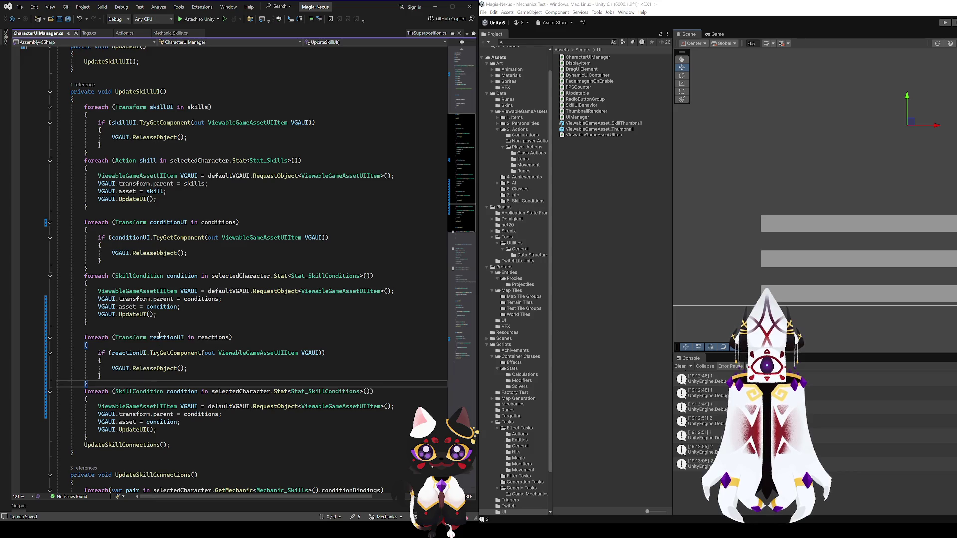
pyautogui.scroll(-2, 118, 391)
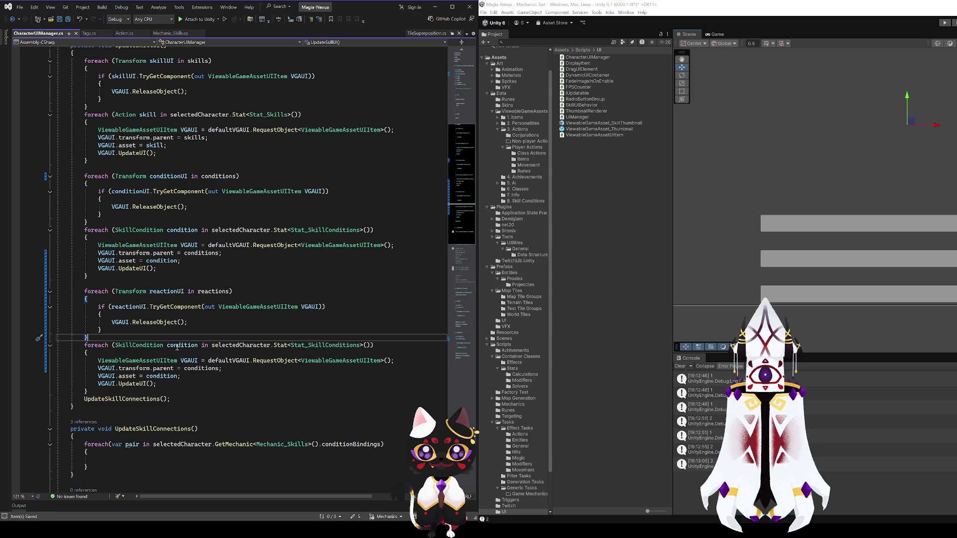
pyautogui.doubleClick(214, 291)
pyautogui.click(359, 345)
pyautogui.press('BackSpace')
pyautogui.press('BackSpace')
pyautogui.press('BackSpace')
pyautogui.write('Reactions')
pyautogui.hotkey('ctrl', 's')
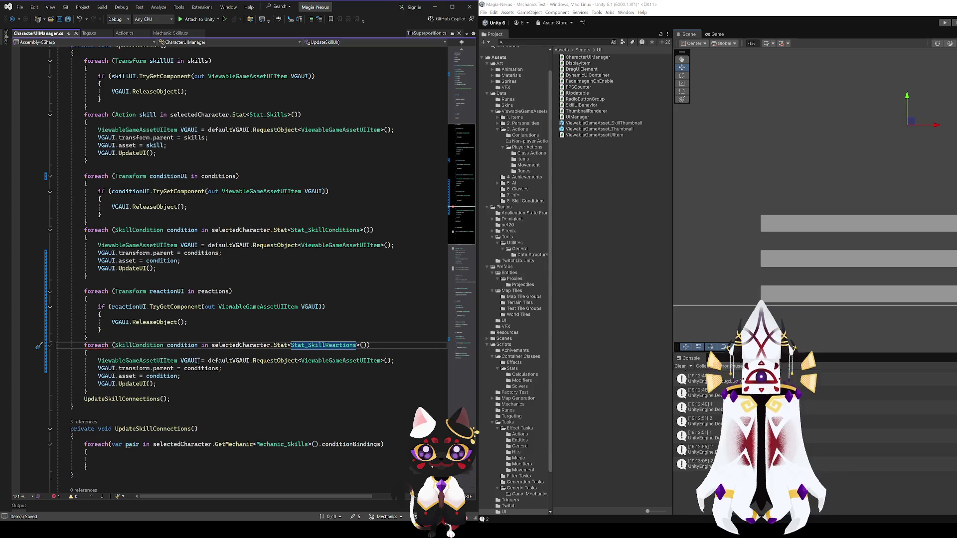
# Rename the loop variable condition to reaction, including the asset assignment, and save
pyautogui.click(119, 368)
pyautogui.click(211, 369)
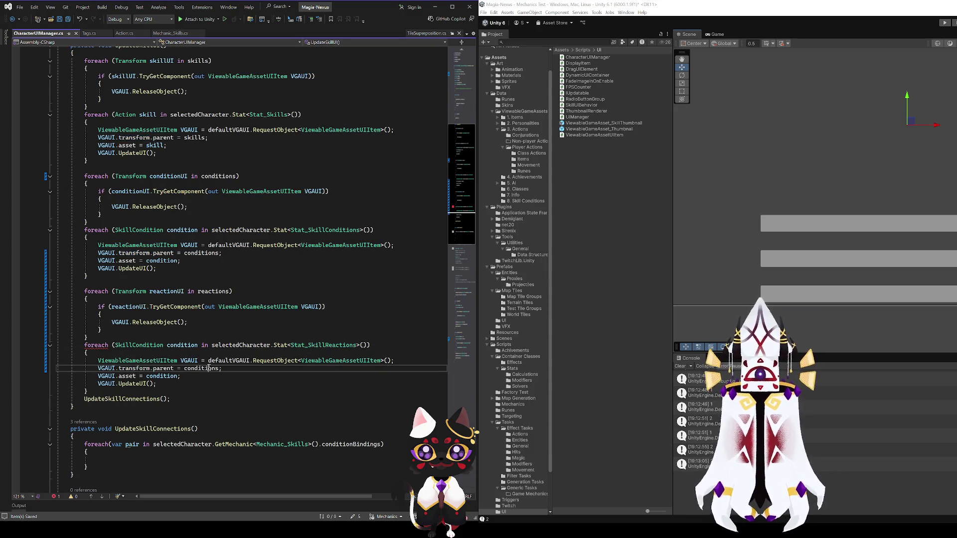
pyautogui.click(182, 345)
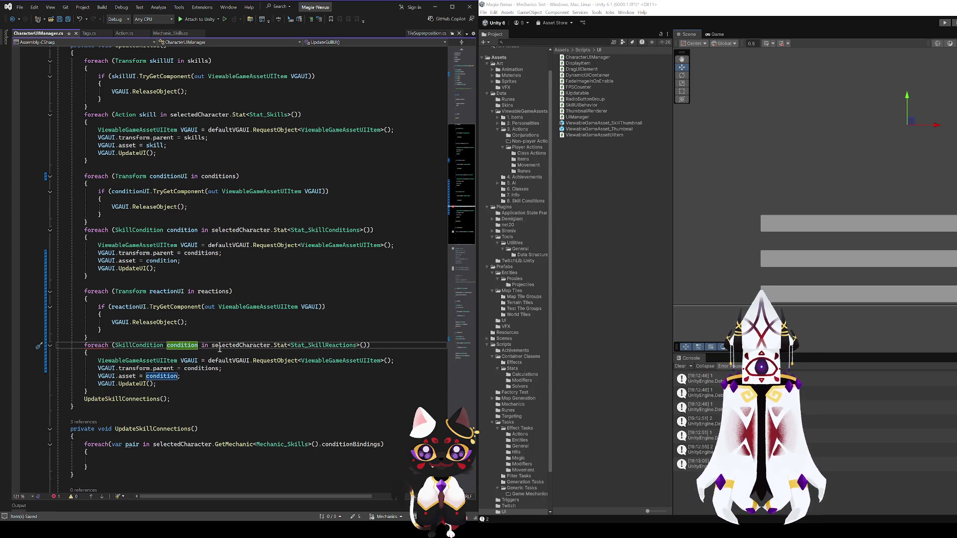
pyautogui.doubleClick(175, 347)
pyautogui.write('reaction')
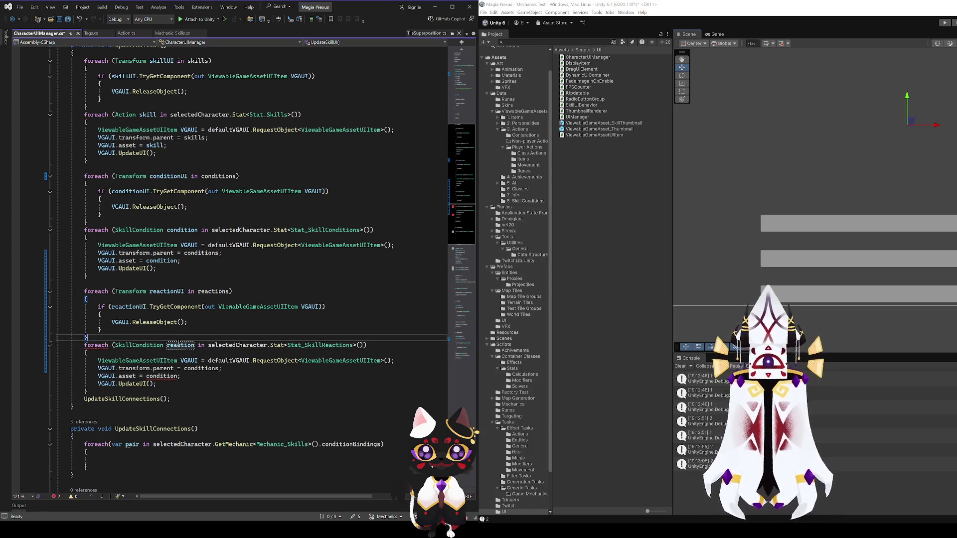
pyautogui.doubleClick(162, 377)
pyautogui.write('reaction')
pyautogui.hotkey('ctrl', 's')
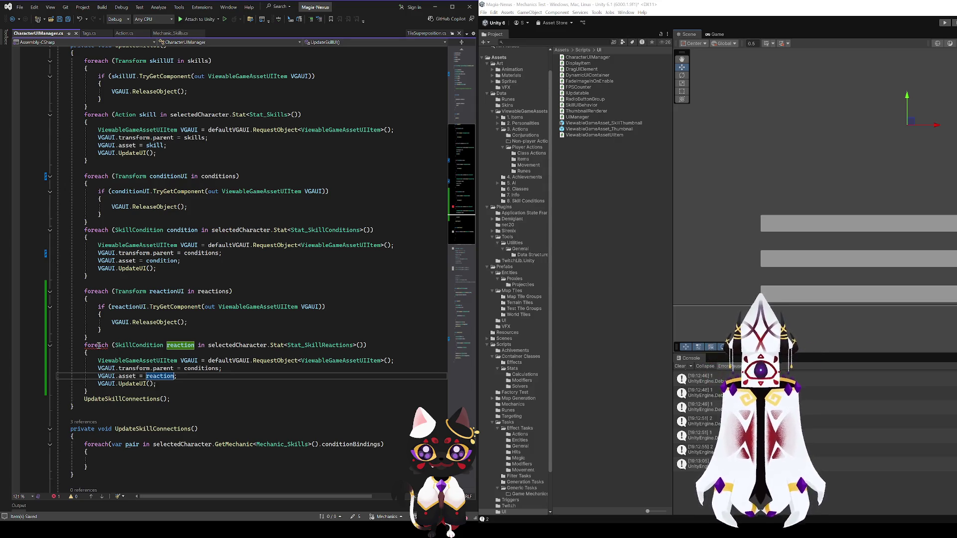
# Go to the Stat_SkillReactions definition
pyautogui.click(313, 346)
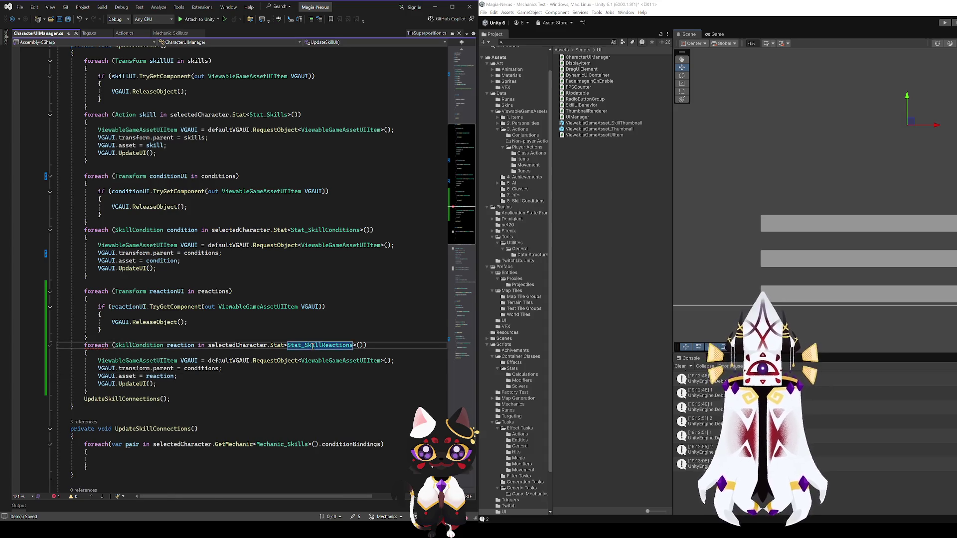
pyautogui.press('F12')
pyautogui.click(305, 154)
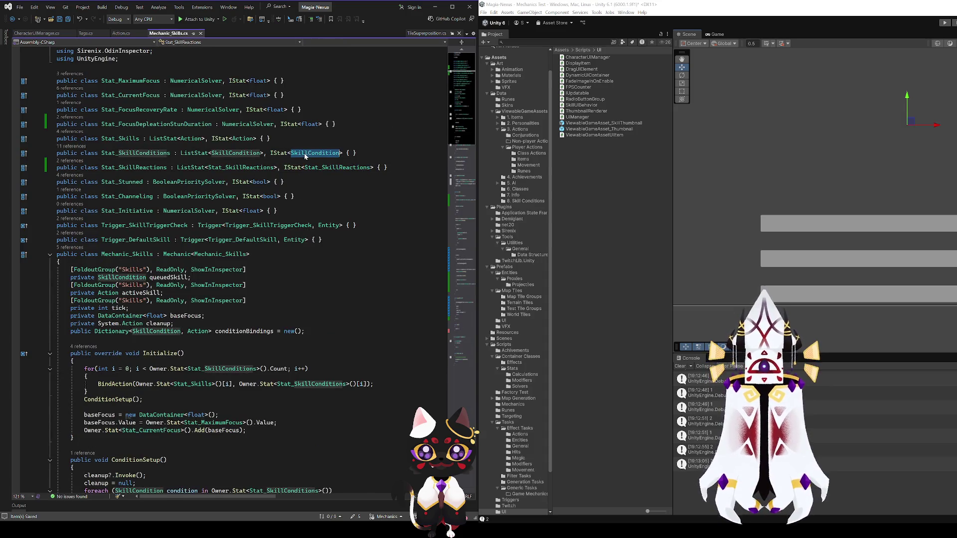
# Replace both Stat_SkillReactions type arguments with SkillCondition and navigate back to CharacterUIManager.cs
pyautogui.doubleClick(329, 167)
pyautogui.hotkey('ctrl', 'v')
pyautogui.doubleClick(241, 168)
pyautogui.hotkey('ctrl', 'v')
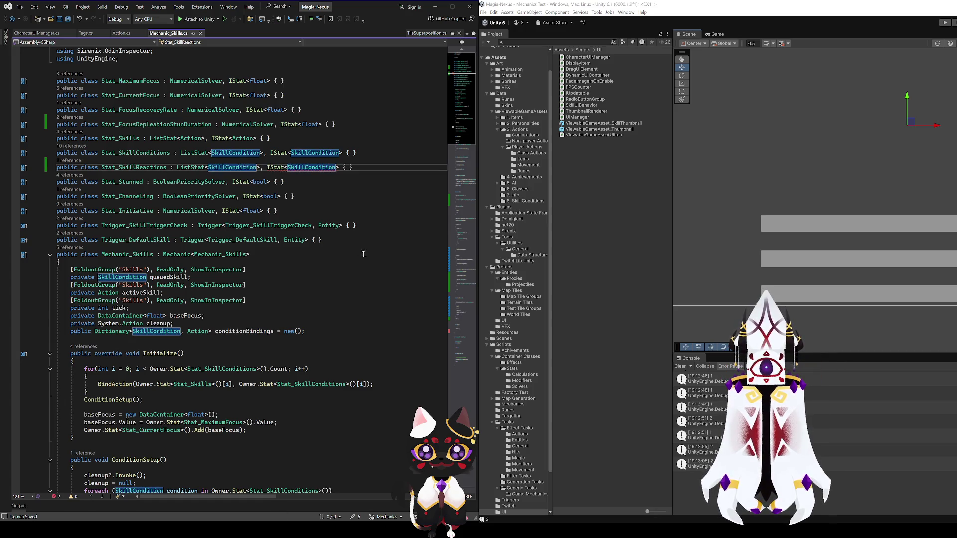
pyautogui.click(12, 24)
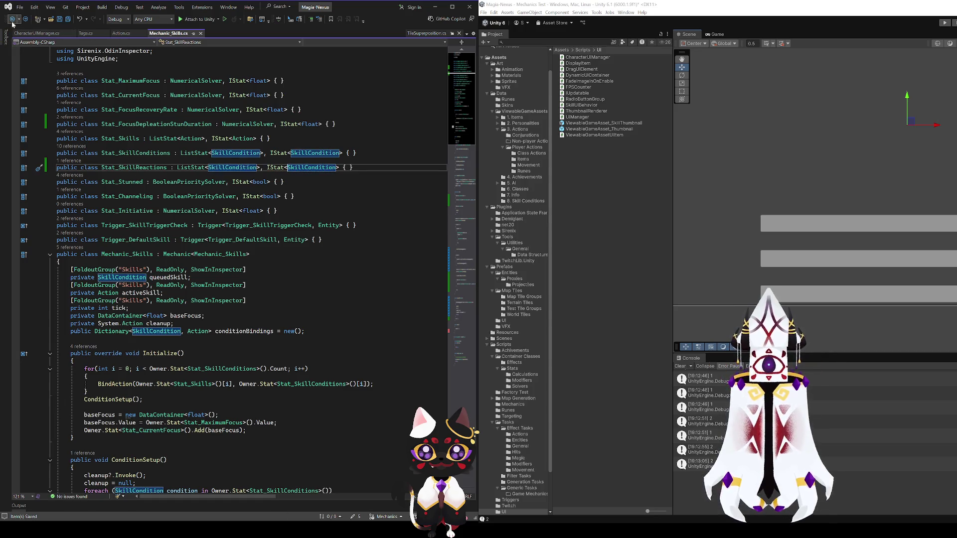
pyautogui.click(12, 20)
pyautogui.click(213, 398)
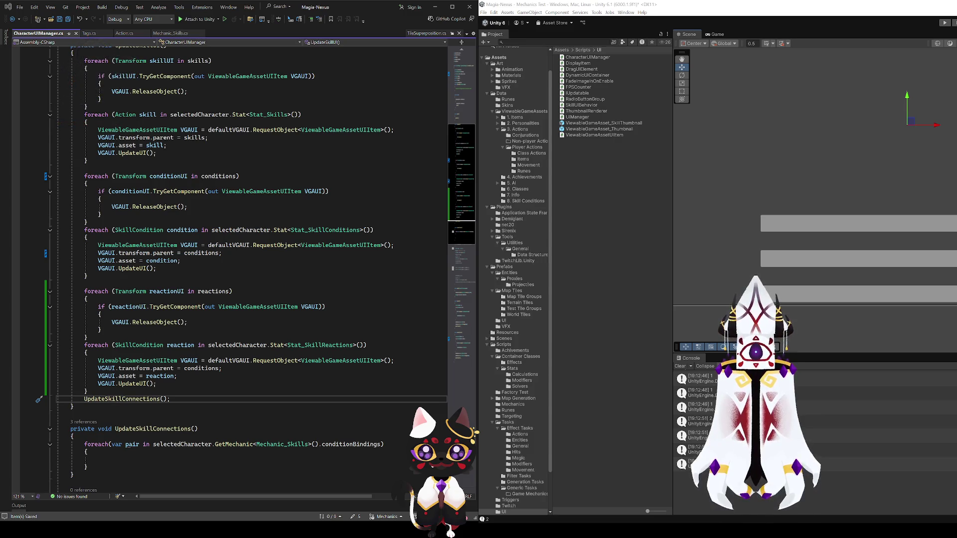
pyautogui.click(240, 307)
pyautogui.click(240, 294)
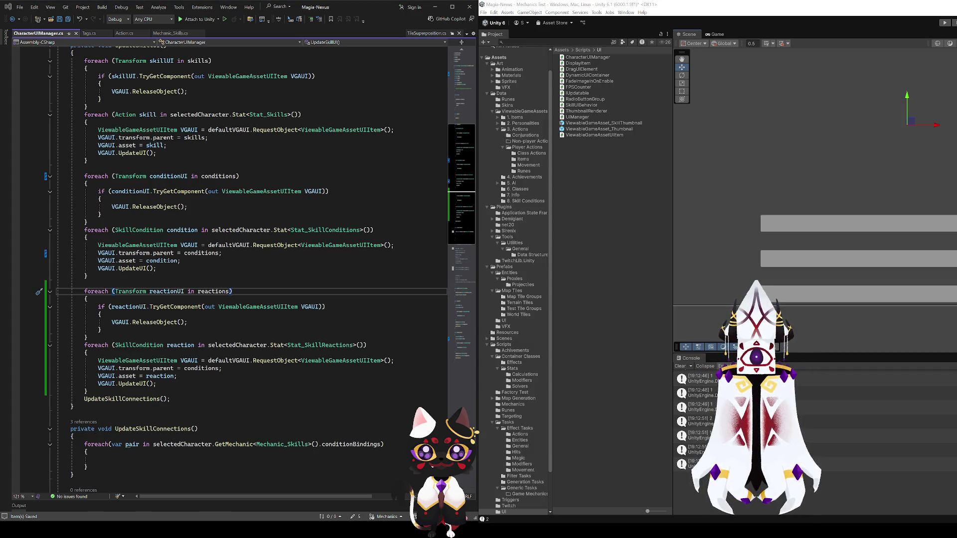
pyautogui.click(115, 340)
pyautogui.click(153, 393)
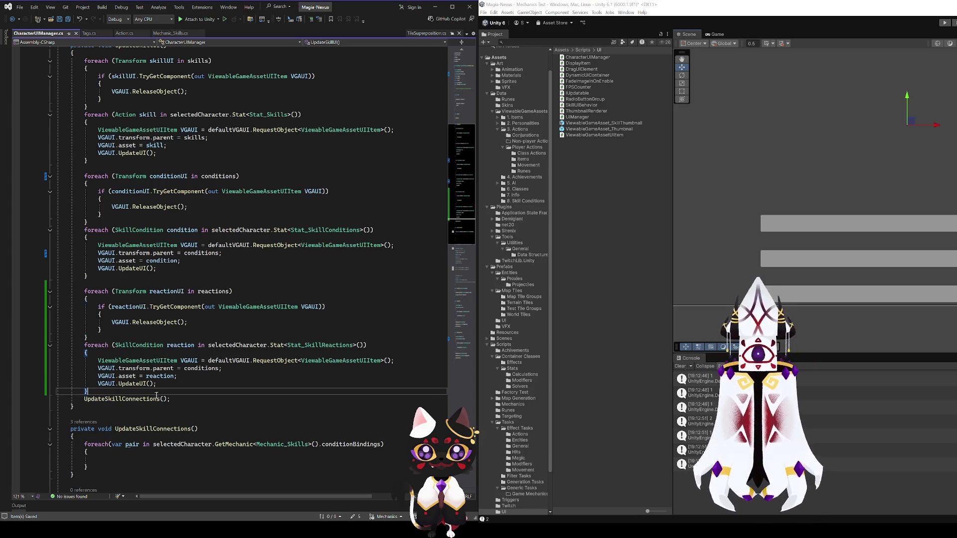
pyautogui.click(152, 398)
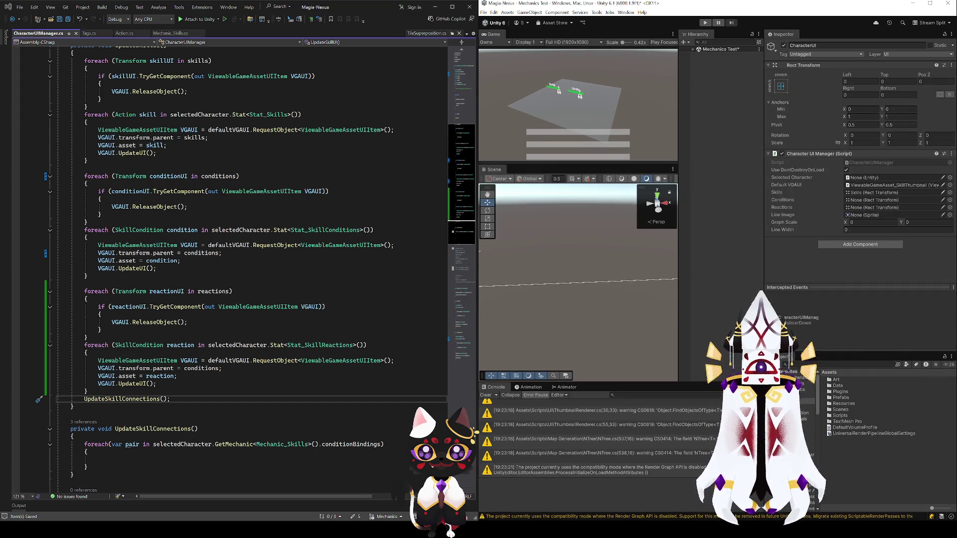
# Review the end of the conditions loop and its asset assignment, then switch to Unity
pyautogui.click(234, 285)
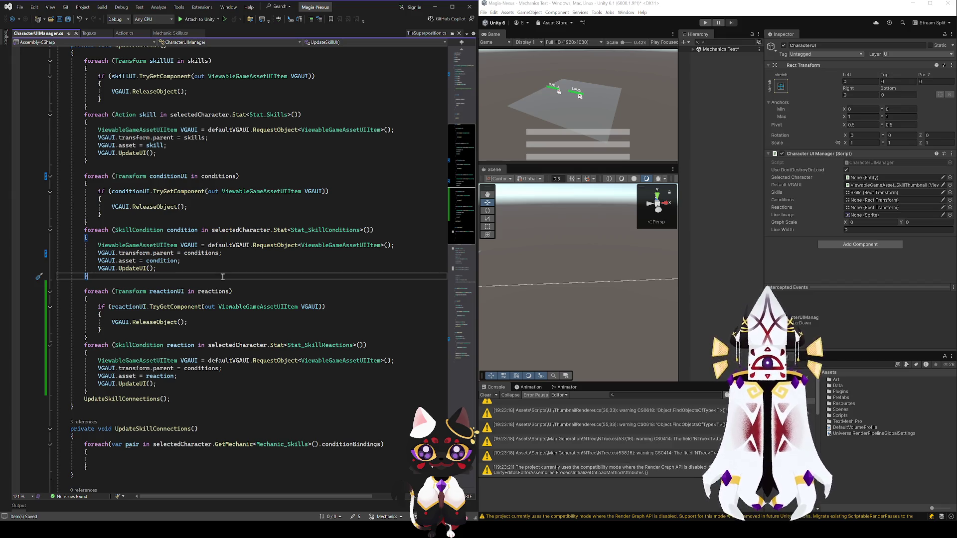
pyautogui.click(197, 281)
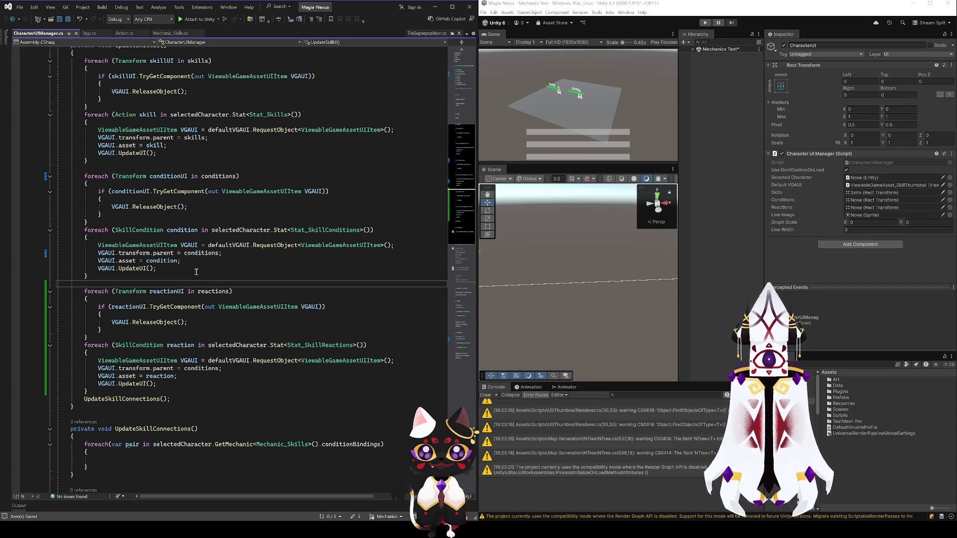
pyautogui.click(201, 279)
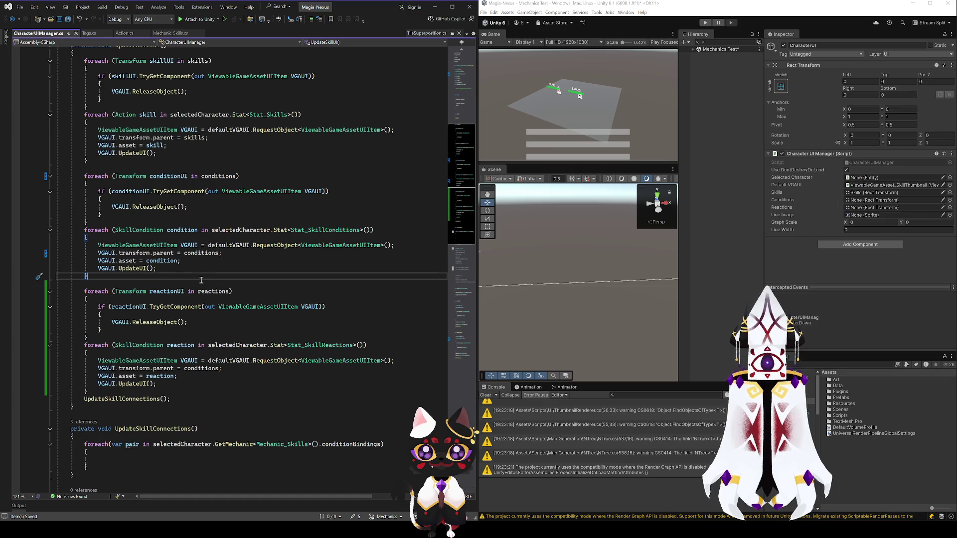
pyautogui.click(201, 268)
pyautogui.click(202, 261)
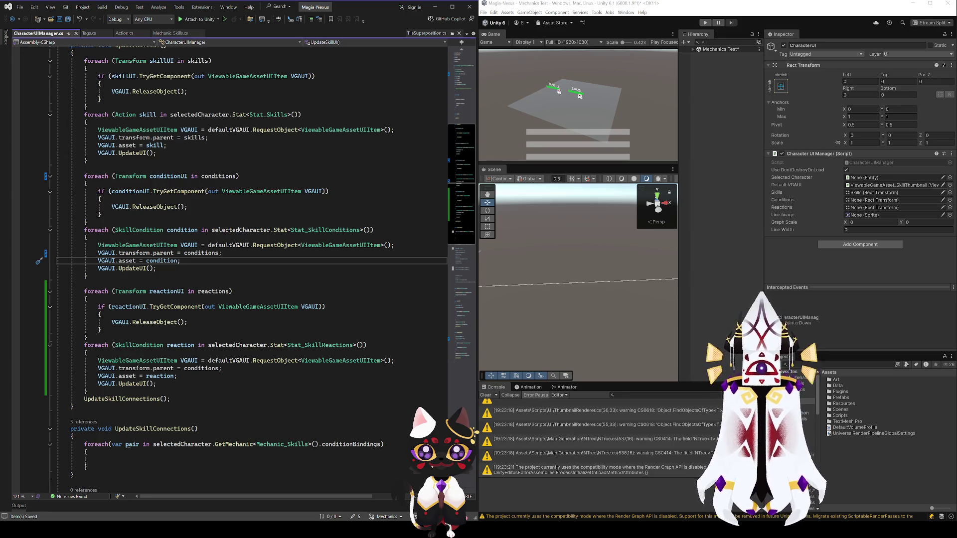
pyautogui.click(901, 47)
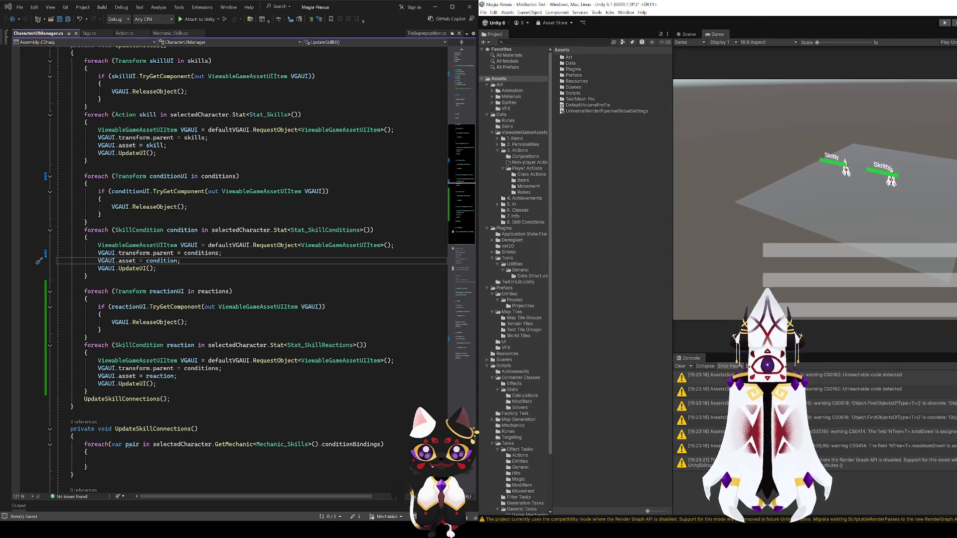
# Run the maximized Mechanics Test scene in play mode, stop, expand its objects, restore half-screen
pyautogui.press('super+Up')
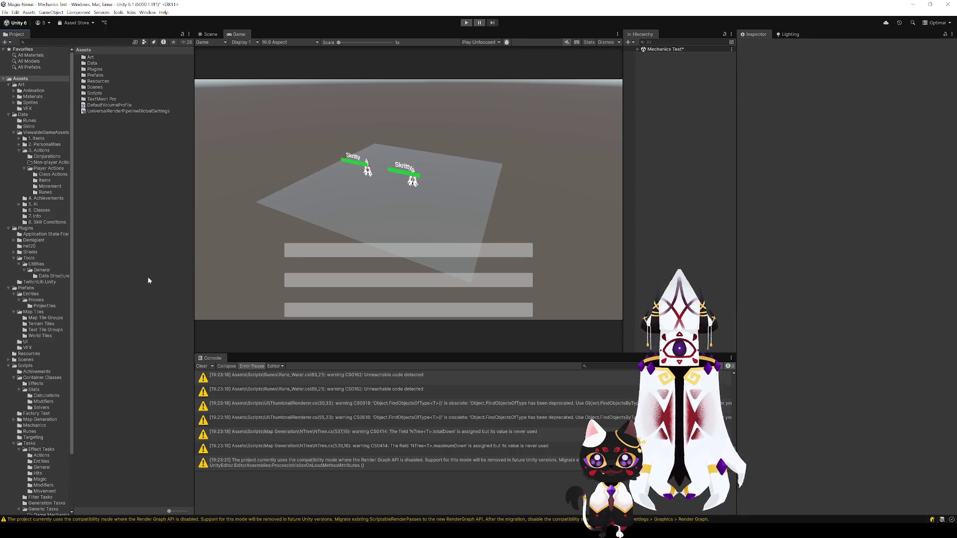
pyautogui.click(466, 24)
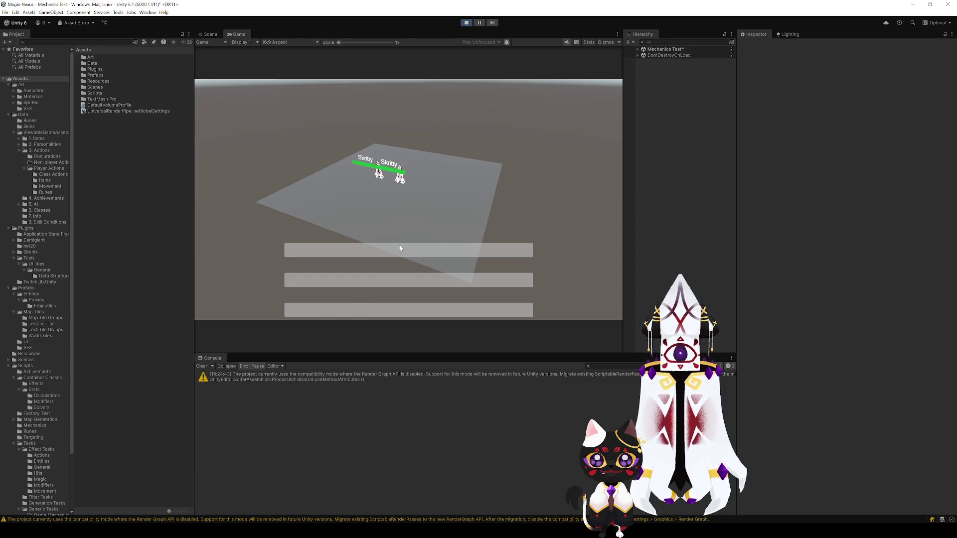
pyautogui.hotkey('ctrl', 'p')
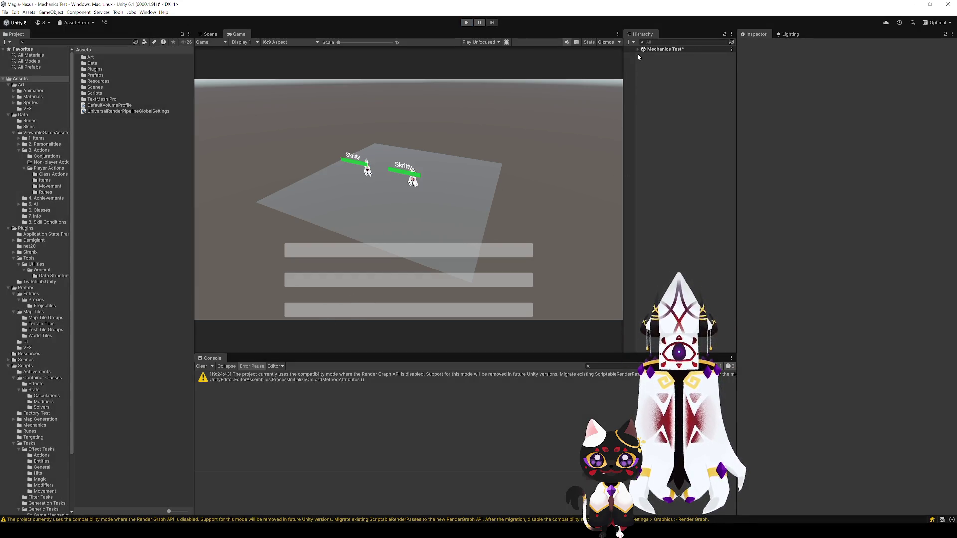
pyautogui.click(636, 50)
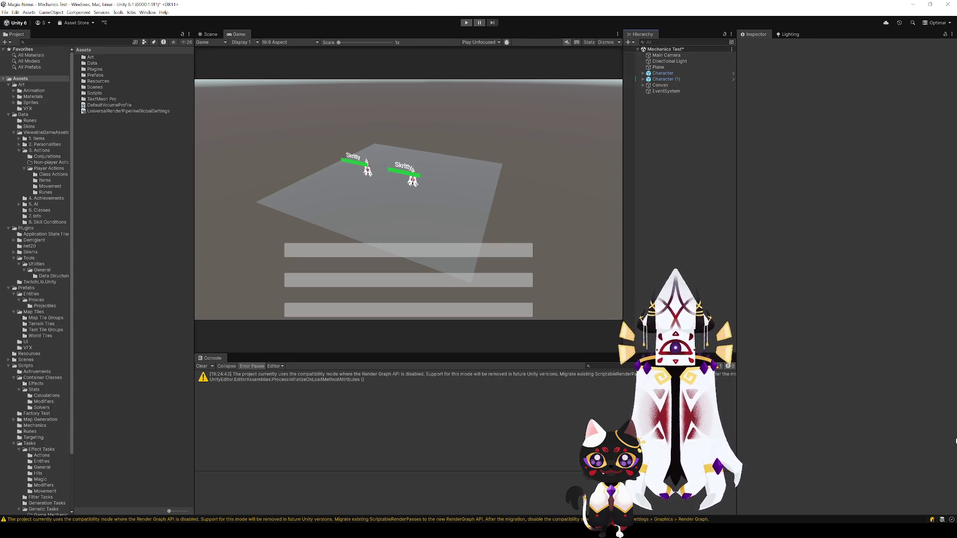
pyautogui.doubleClick(448, 8)
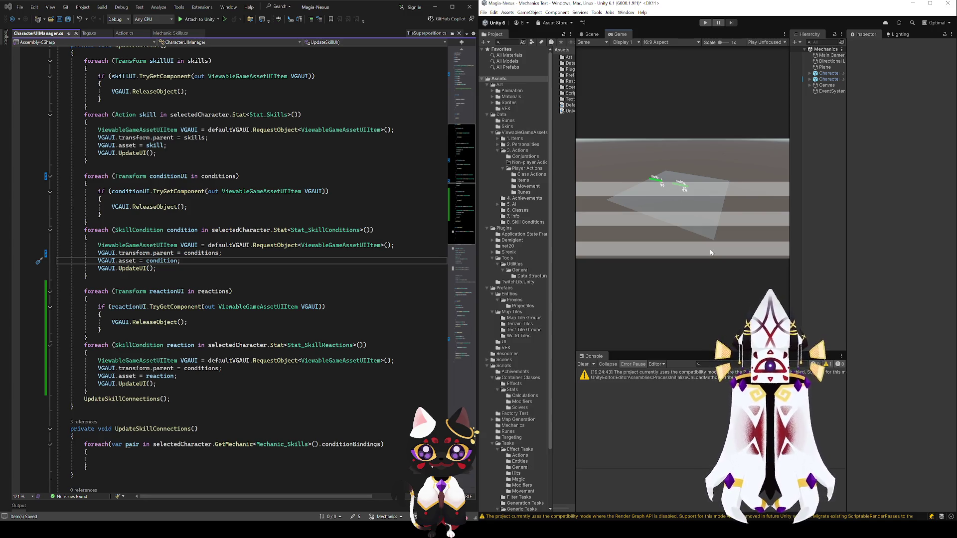
# Review the stat classes in Mechanic_Skills.cs, then open the World Event note in Obsidian
pyautogui.scroll(13, 249, 149)
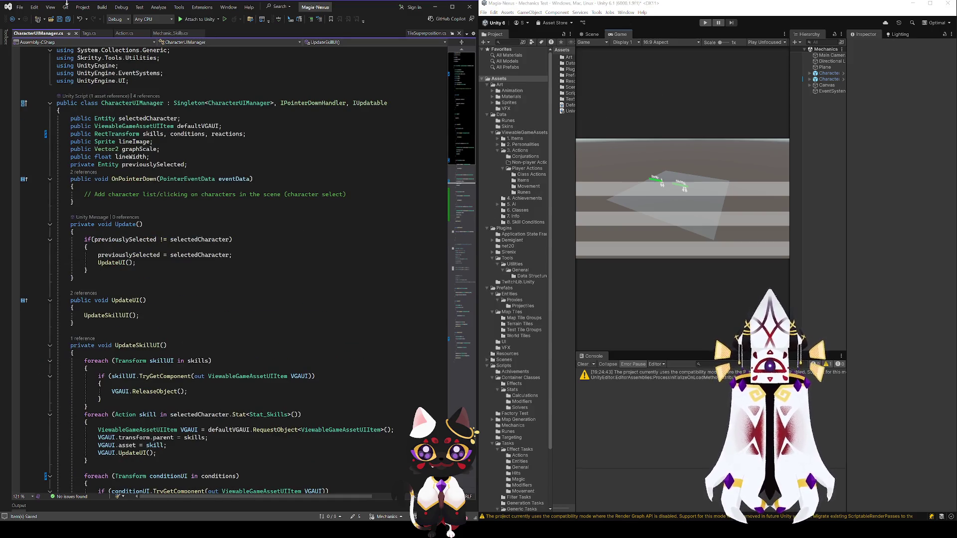
pyautogui.click(175, 34)
pyautogui.click(126, 103)
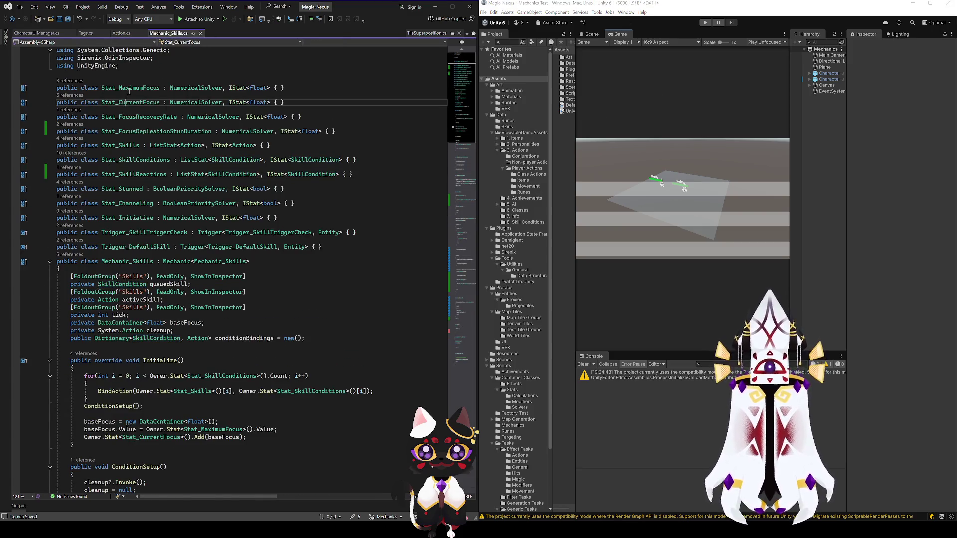
pyautogui.click(129, 88)
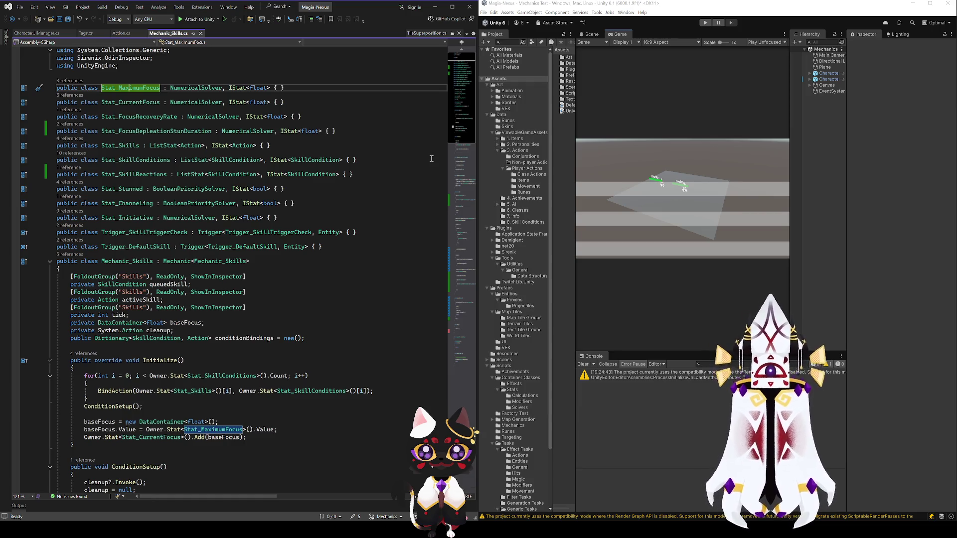
pyautogui.hotkey('alt', 'Tab')
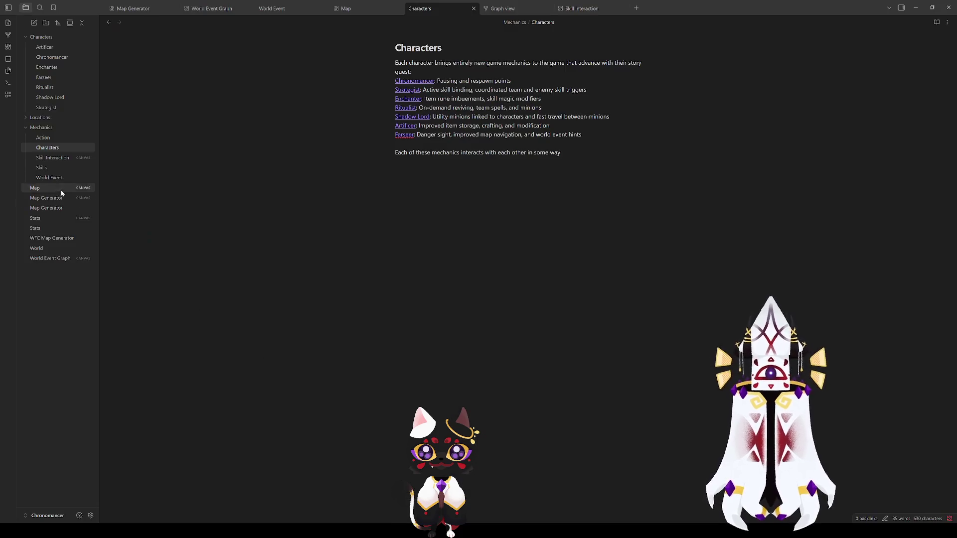
pyautogui.click(64, 177)
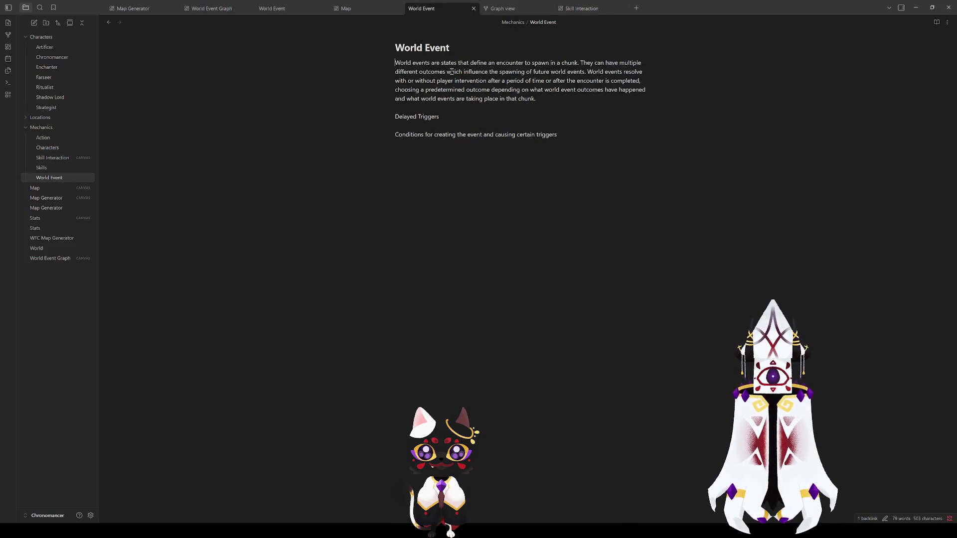
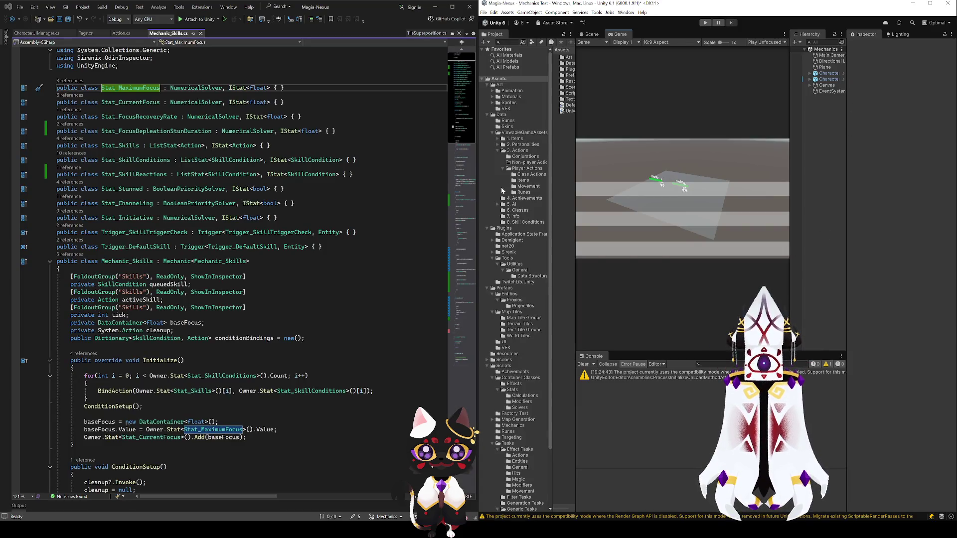
# Open the Player Actions Items folder and maximize the Unity editor over the code
pyautogui.click(523, 180)
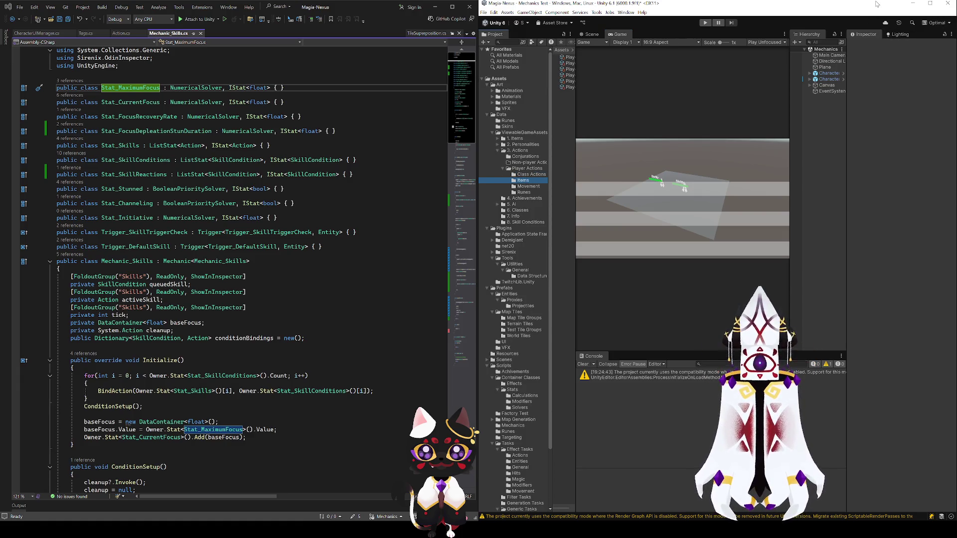
pyautogui.press('super+Up')
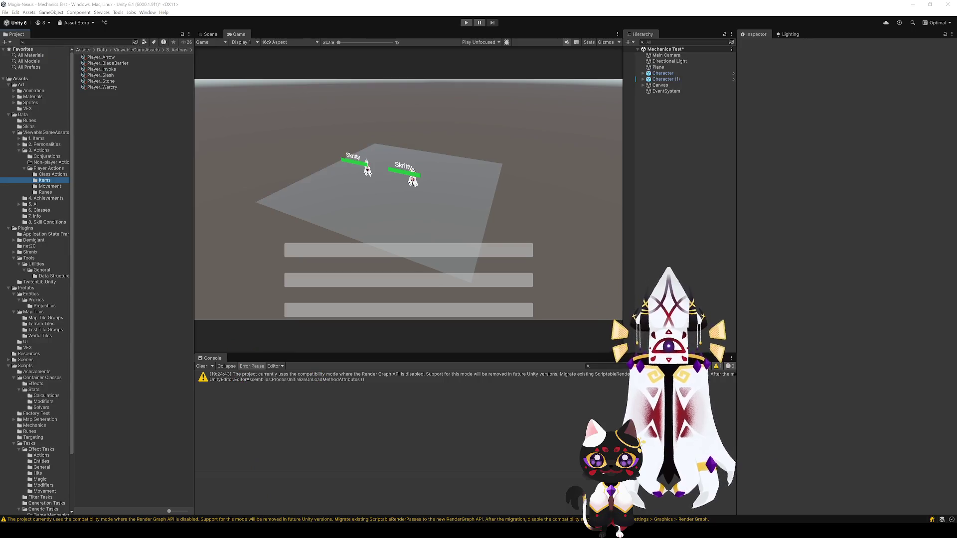
# Select the Player_Slash action and look over its Aliases list in the Inspector
pyautogui.click(110, 75)
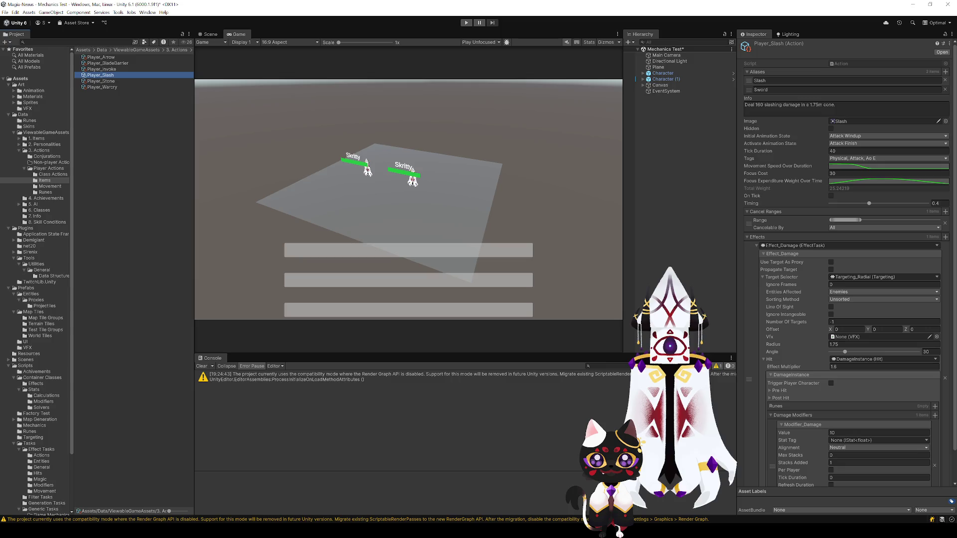
pyautogui.scroll(-2, 803, 415)
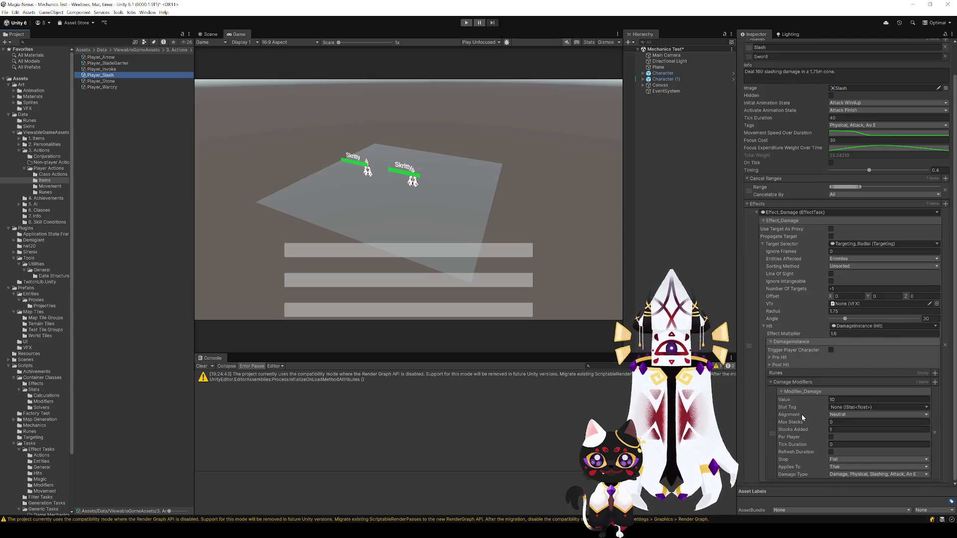
pyautogui.scroll(2, 800, 413)
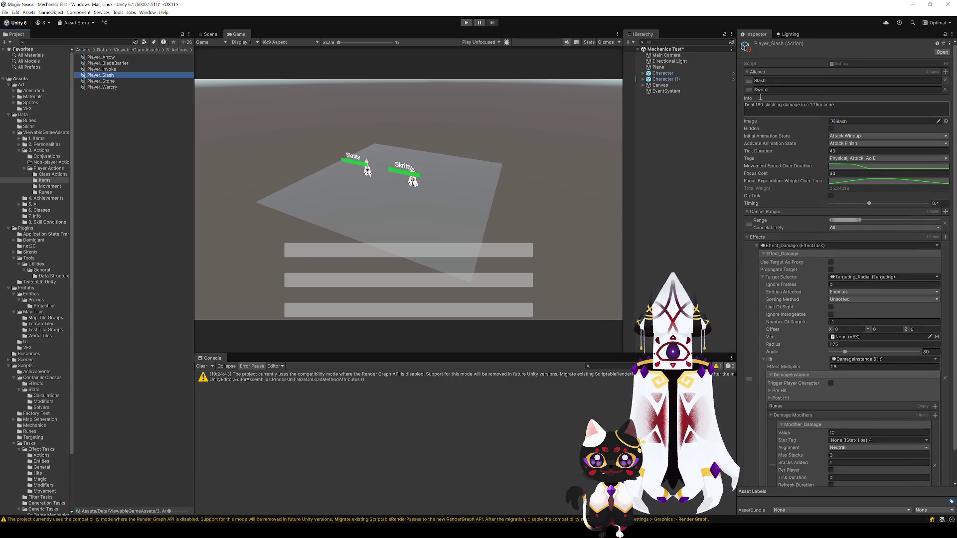
pyautogui.click(764, 73)
pyautogui.click(763, 73)
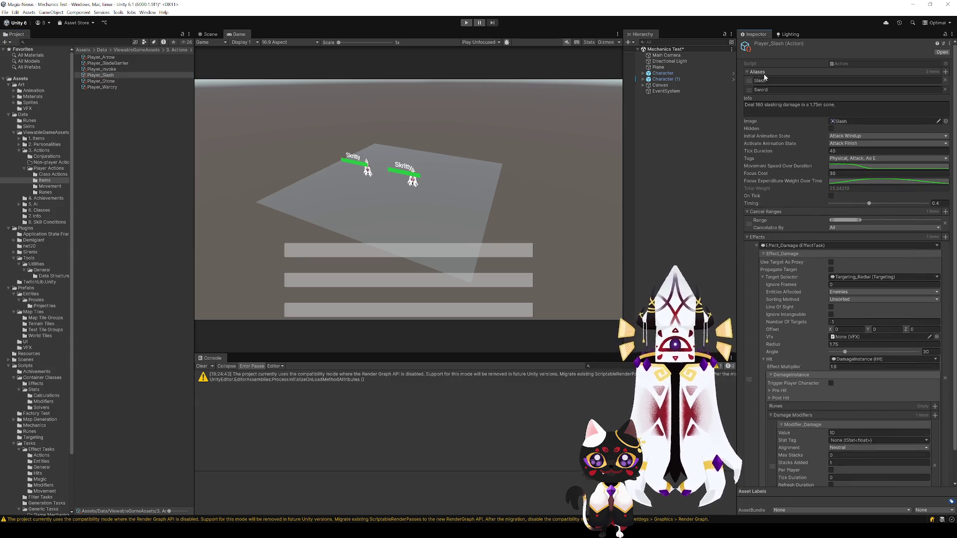
pyautogui.click(764, 74)
pyautogui.click(764, 73)
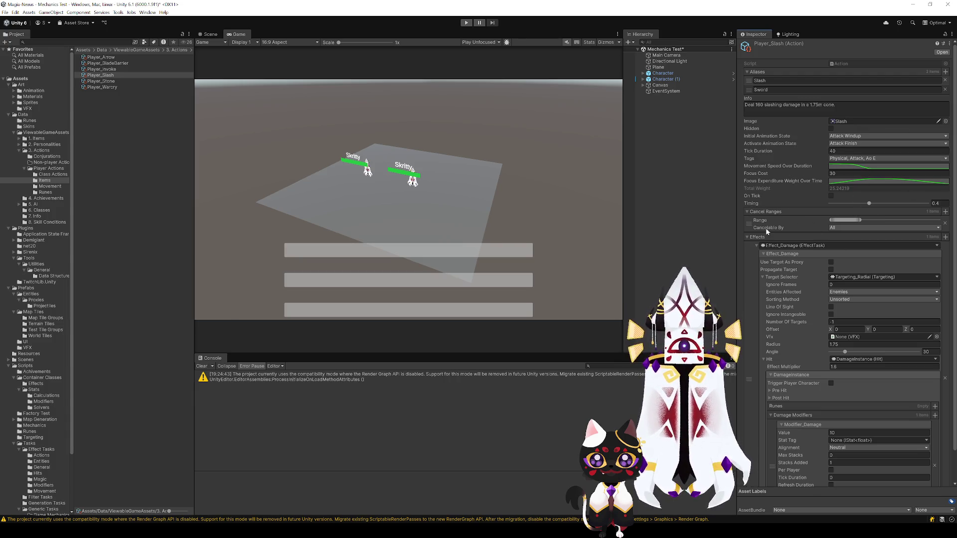
# Review the Effect_Damage details: radius 1.75, angle 30, multiplier 1.6
pyautogui.scroll(-2, 781, 282)
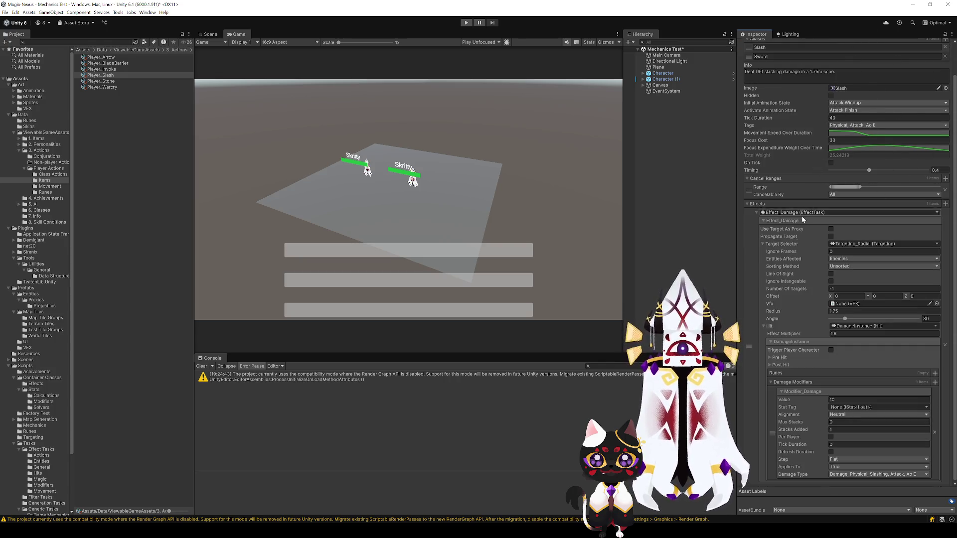
pyautogui.click(755, 213)
pyautogui.click(753, 245)
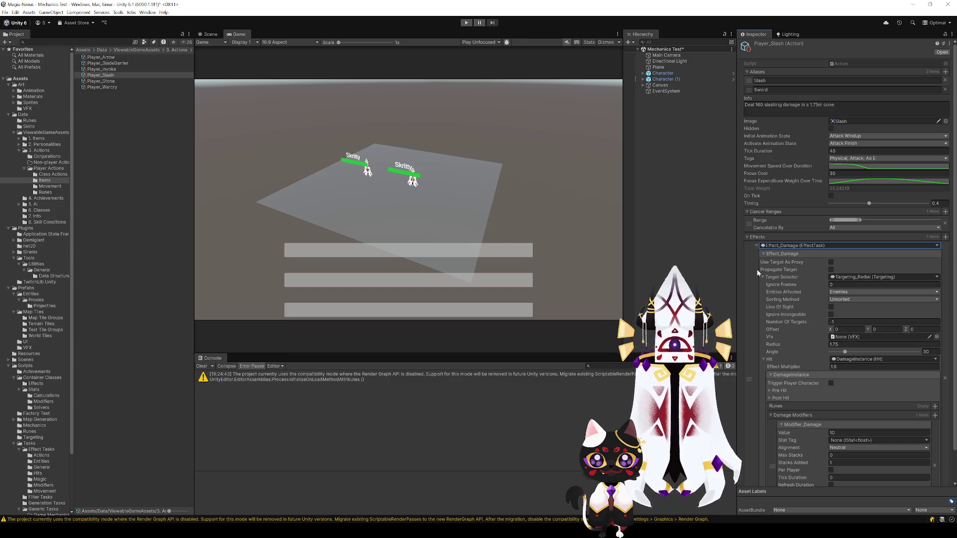
pyautogui.scroll(-2, 755, 277)
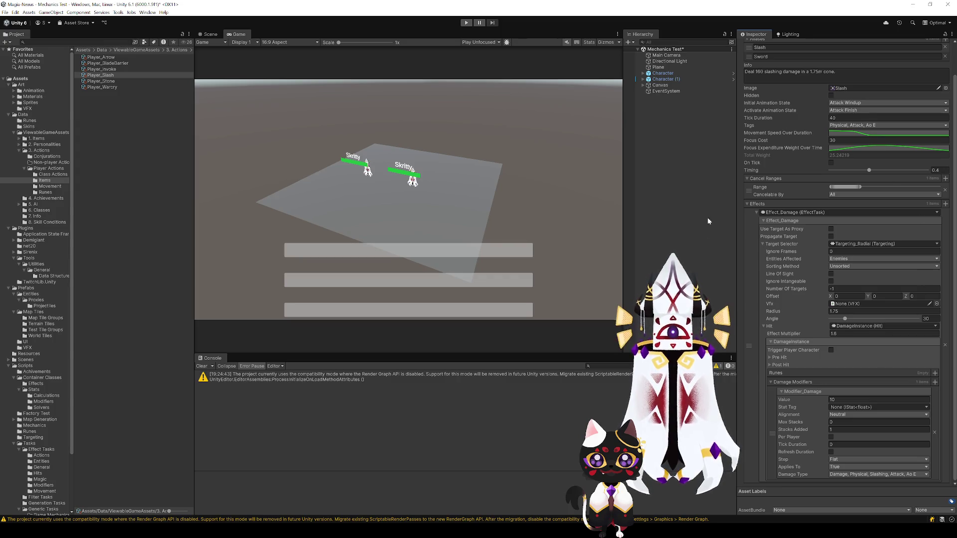
pyautogui.click(756, 212)
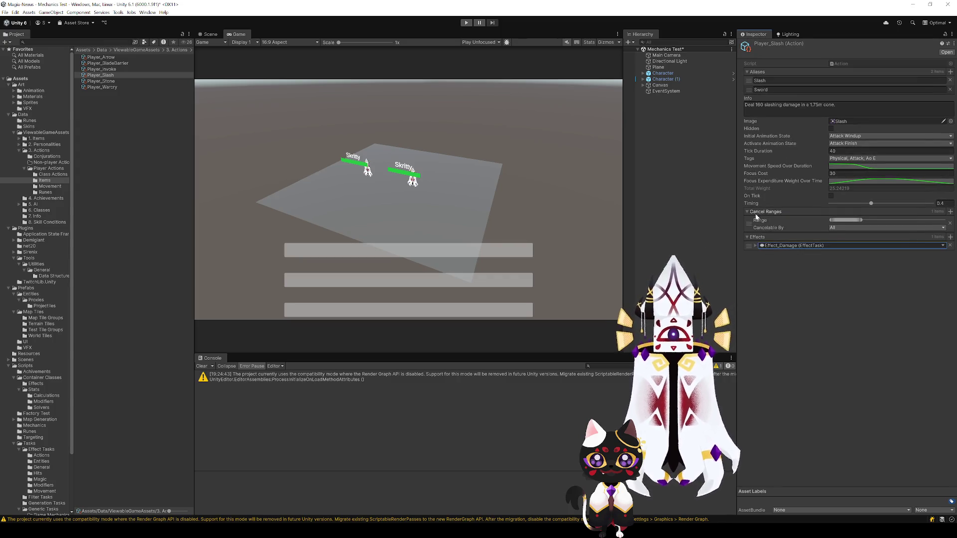
pyautogui.click(756, 245)
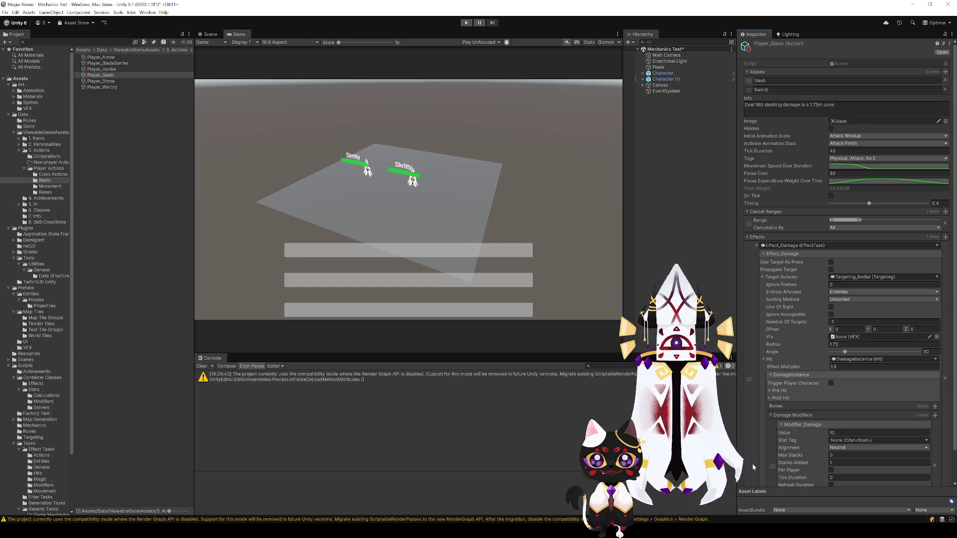
pyautogui.scroll(-3, 798, 299)
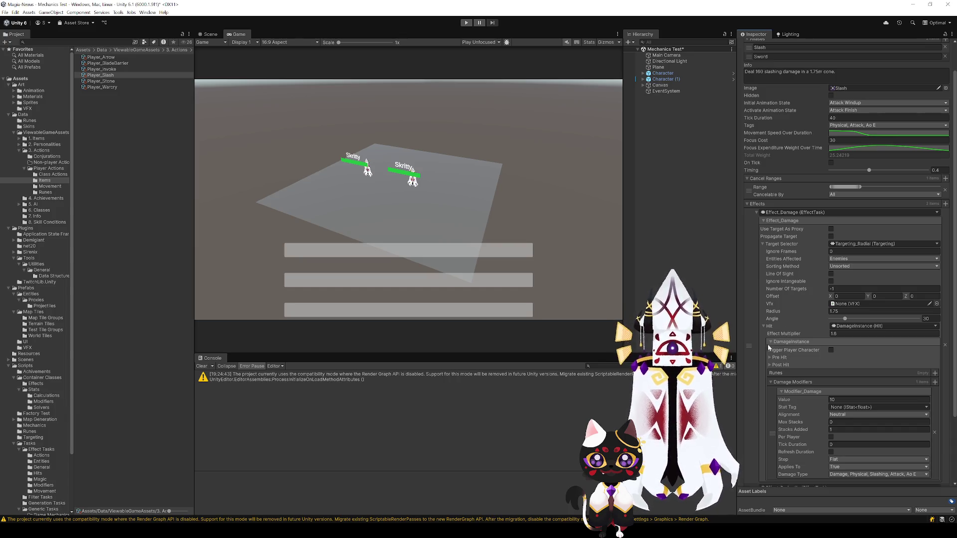
# Remove the Effect_Projectile entry from Player_Slash's Effects list
pyautogui.scroll(-5, 793, 378)
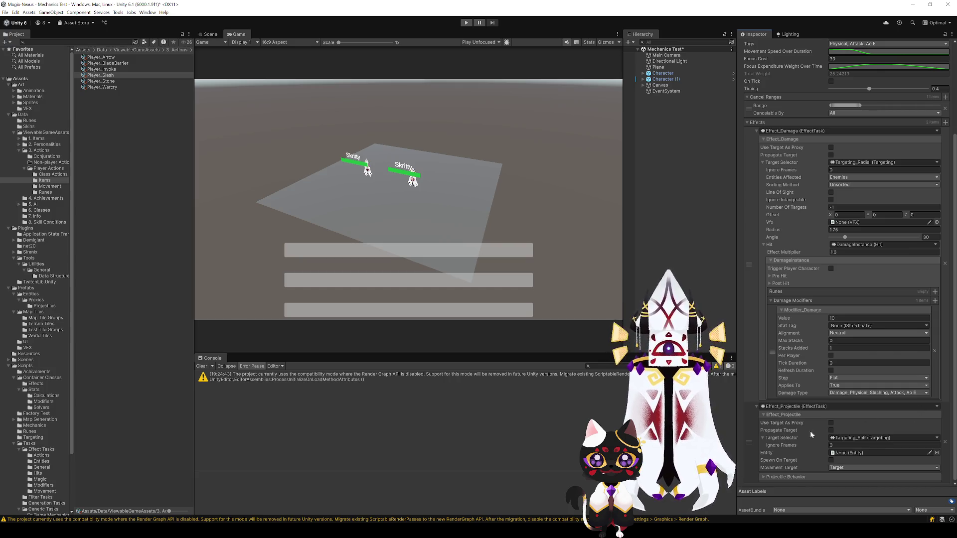
pyautogui.click(946, 442)
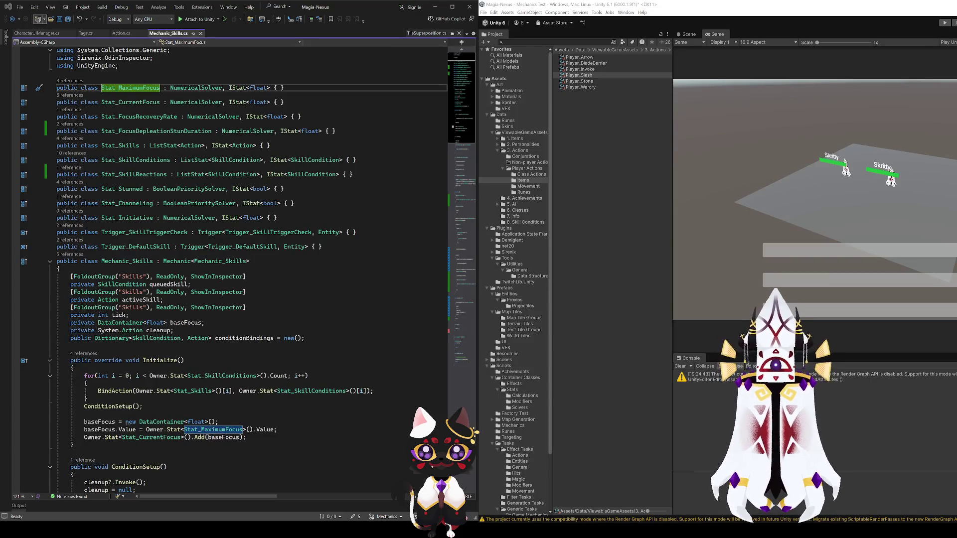
# Switch to CharacterUIManager.cs and scroll to the reactions loop and UpdateSkillConnections
pyautogui.click(31, 34)
pyautogui.scroll(-12, 167, 324)
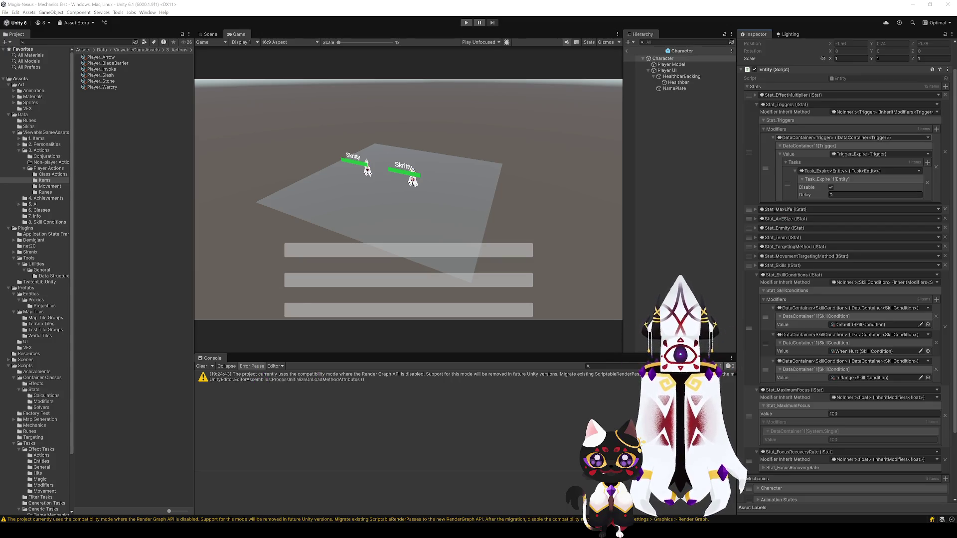
# Collapse Stat_Triggers and check the Character and Movement mechanic foldouts
pyautogui.scroll(-3, 847, 270)
pyautogui.scroll(2, 847, 200)
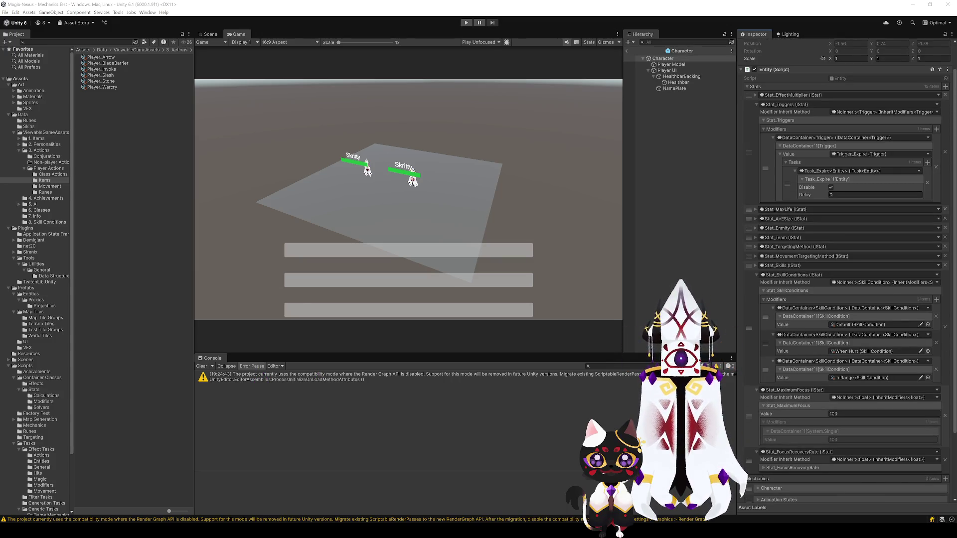
pyautogui.click(757, 126)
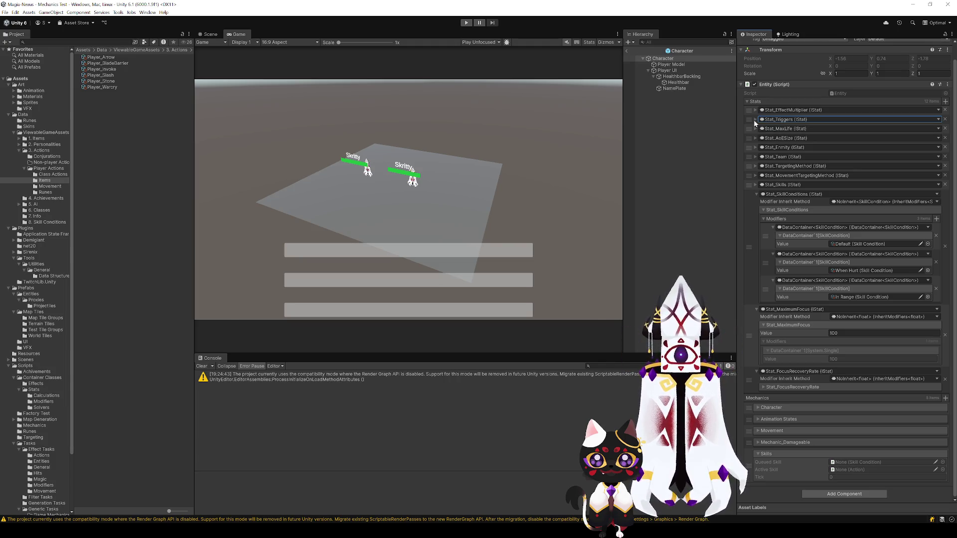
pyautogui.click(758, 407)
pyautogui.click(758, 408)
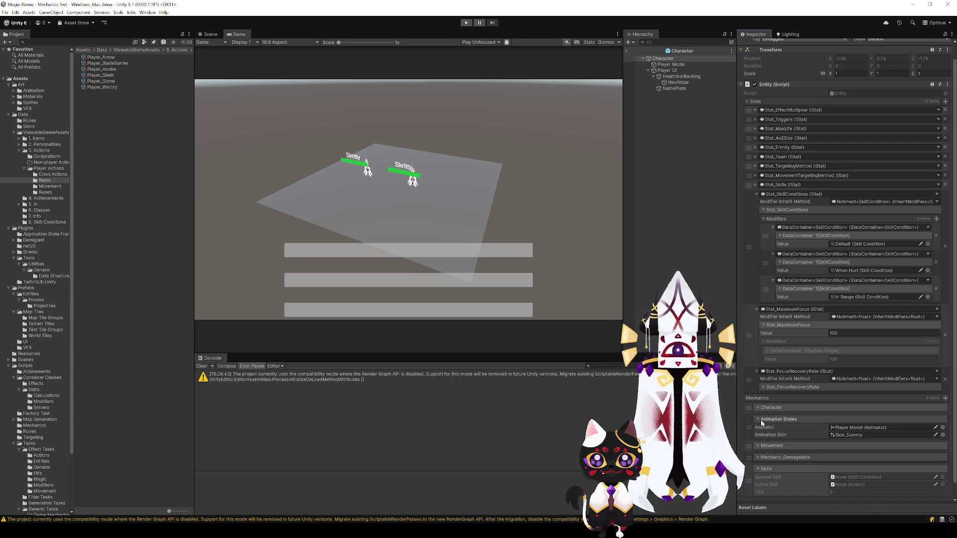
pyautogui.click(758, 431)
pyautogui.click(757, 430)
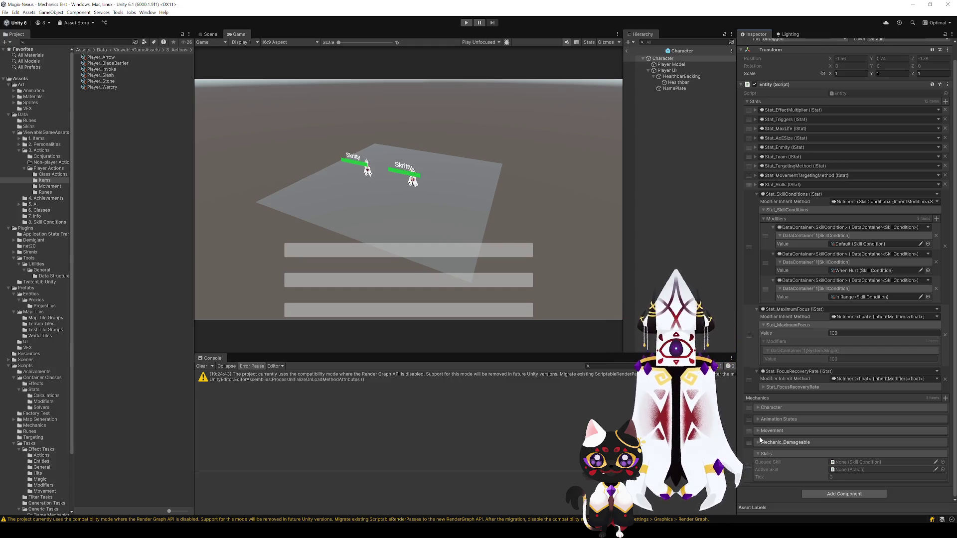
# Re-expand Stat_SkillConditions and move Stat_SkillReactions up to follow it
pyautogui.scroll(2, 756, 435)
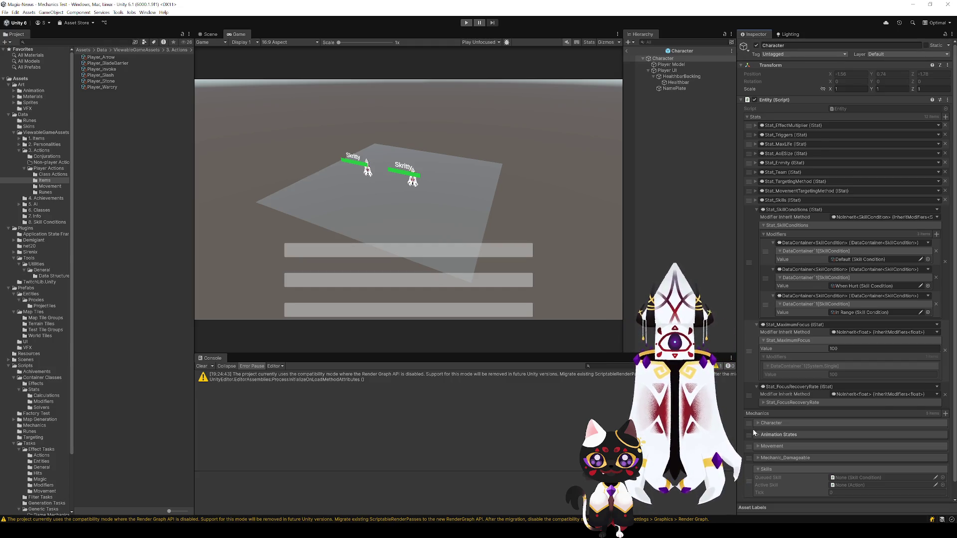
pyautogui.click(756, 210)
pyautogui.click(757, 210)
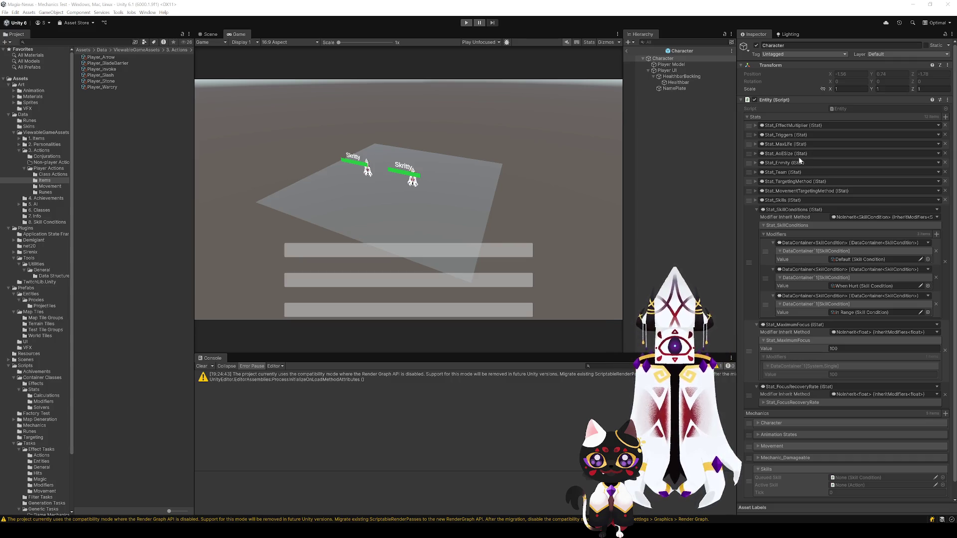
pyautogui.moveTo(748, 426)
pyautogui.mouseDown()
pyautogui.moveTo(752, 309)
pyautogui.moveTo(761, 345)
pyautogui.mouseUp()
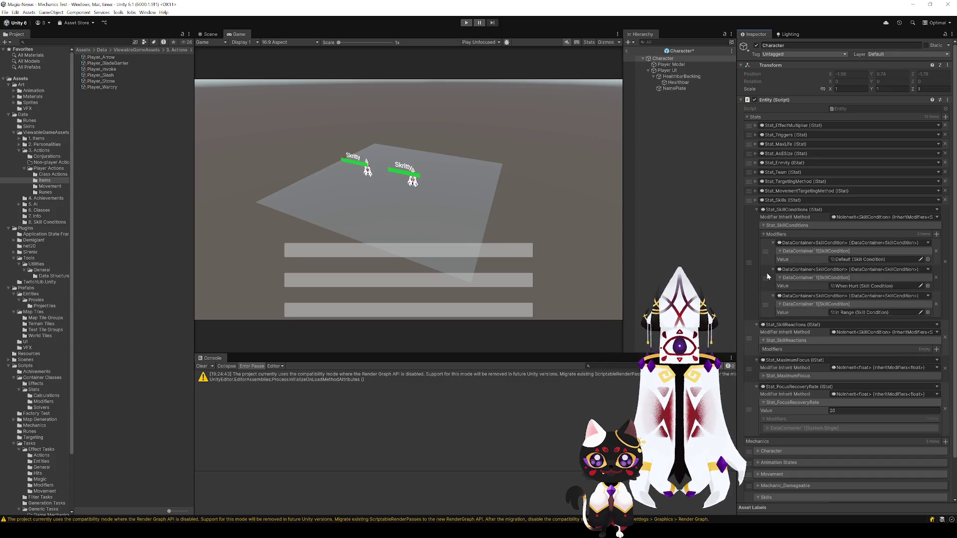
# Move the When Hurt condition into Stat_SkillReactions and inspect Stat_Skills' fifth action modifier
pyautogui.moveTo(766, 279)
pyautogui.mouseDown()
pyautogui.moveTo(787, 324)
pyautogui.moveTo(807, 338)
pyautogui.mouseUp()
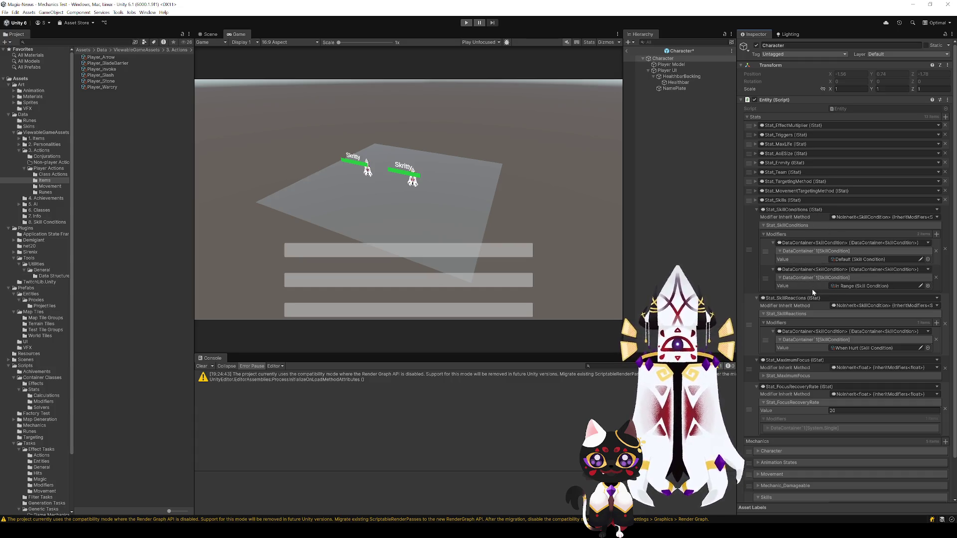
pyautogui.click(756, 201)
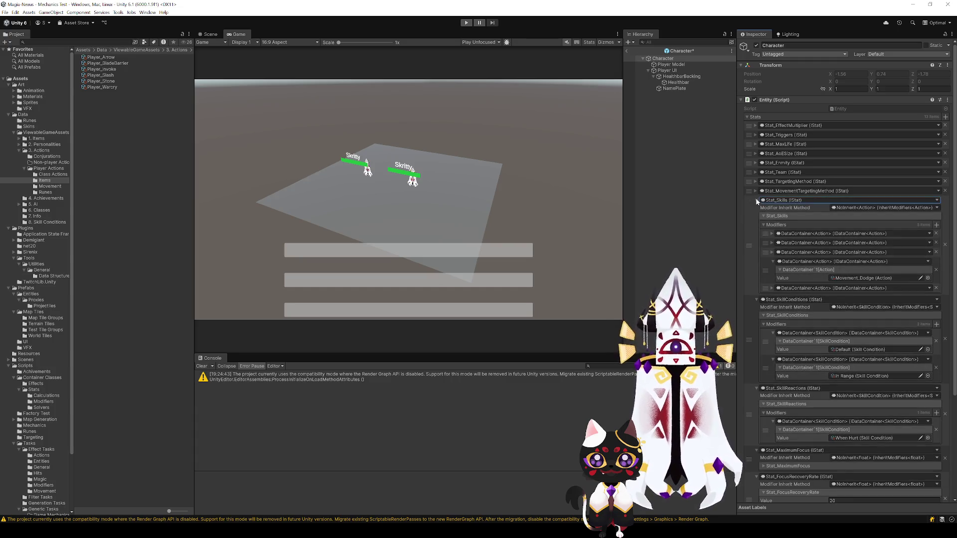
pyautogui.click(782, 288)
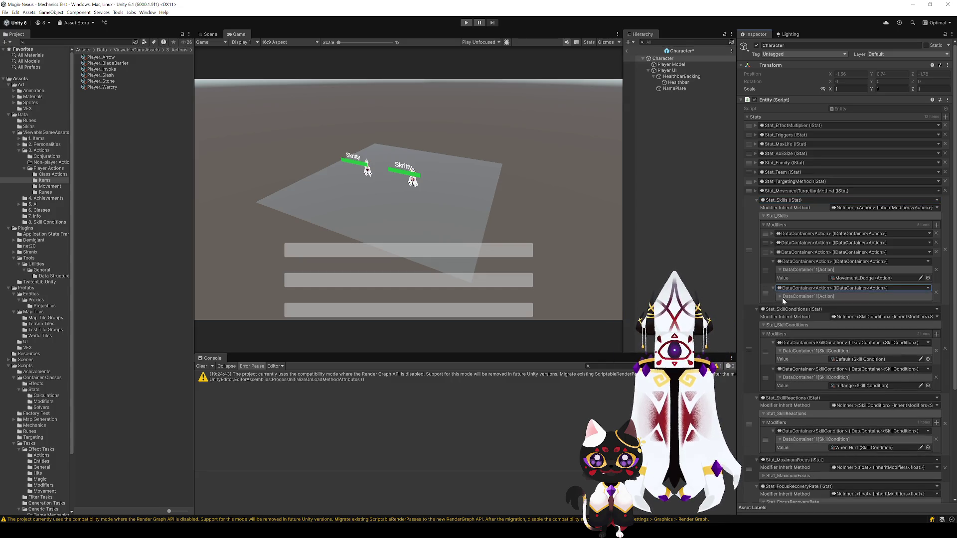
pyautogui.click(781, 297)
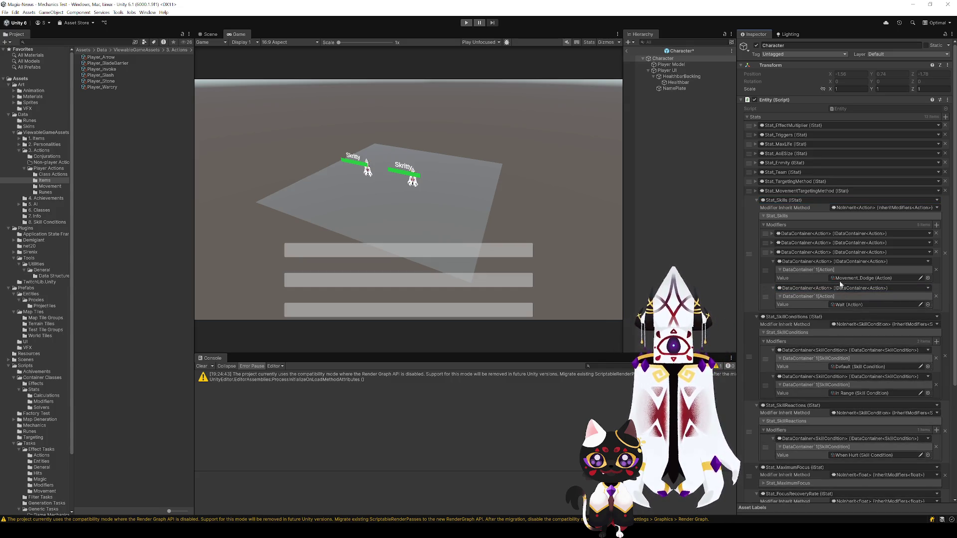
# Collapse the skill modifiers, save the Character prefab, and start play mode
pyautogui.click(773, 288)
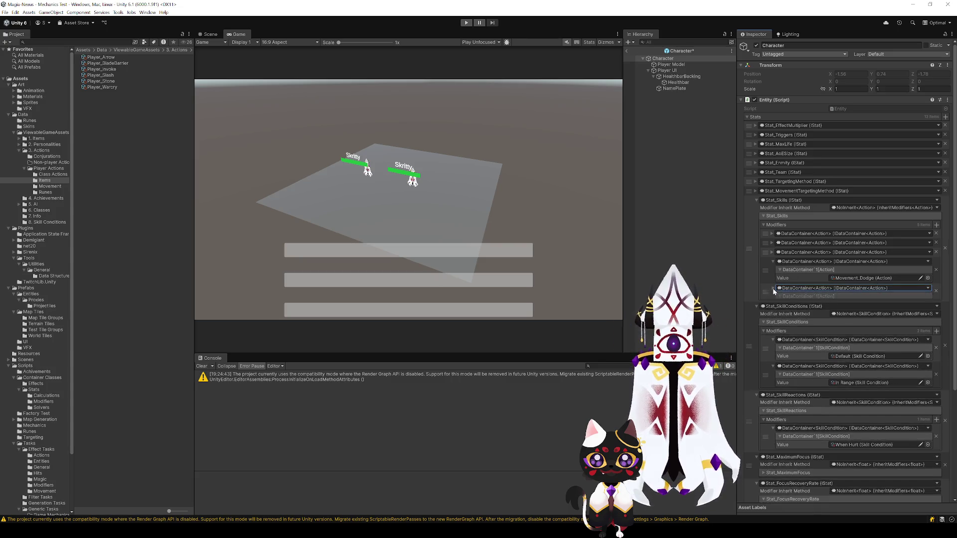
pyautogui.click(773, 262)
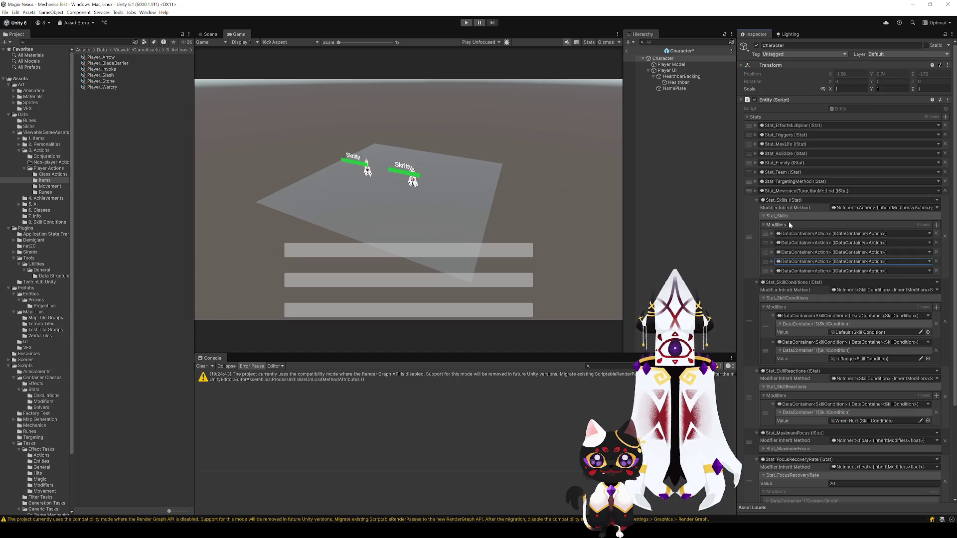
pyautogui.hotkey('ctrl', 's')
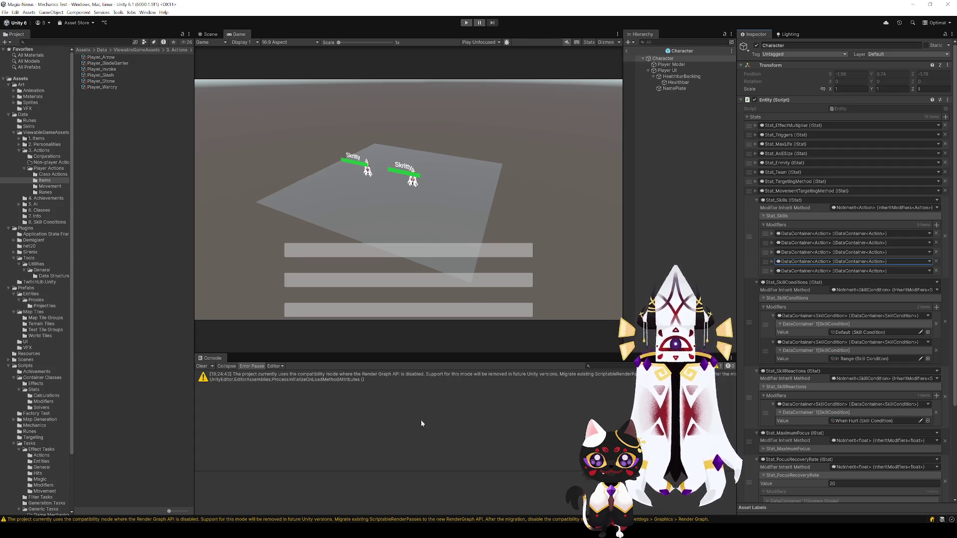
pyautogui.click(467, 23)
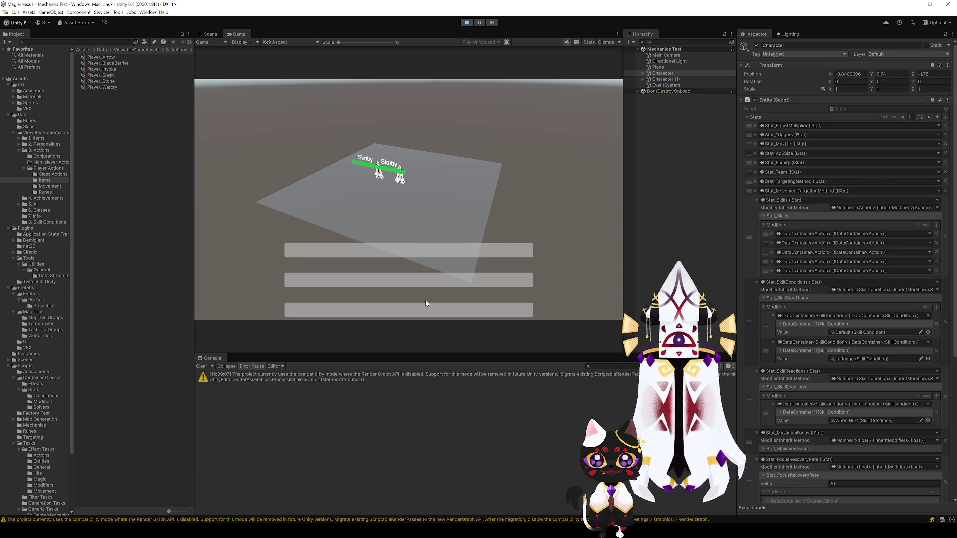
# Drag Character into CharacterUI's Selected Character field and resume the game so skill icons appear
pyautogui.click(637, 91)
pyautogui.click(661, 110)
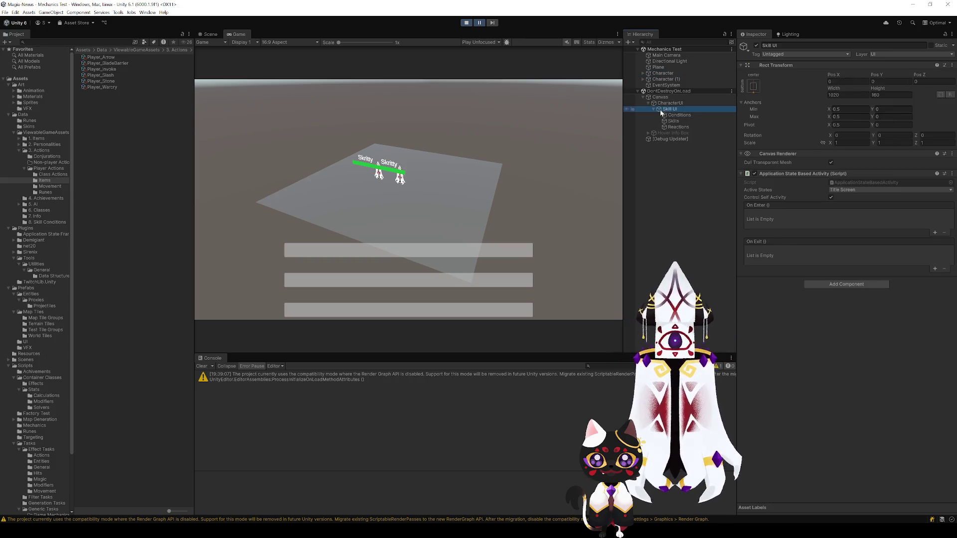
pyautogui.click(663, 75)
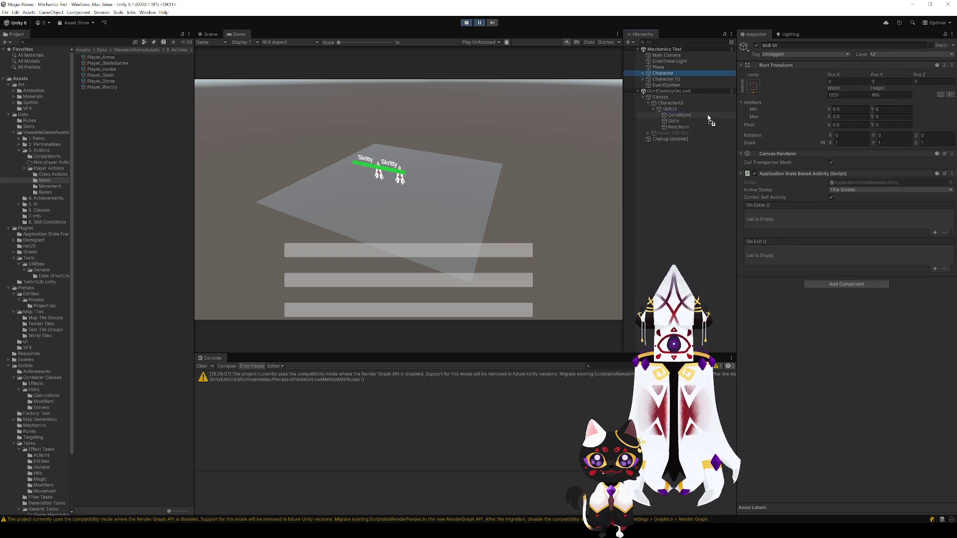
pyautogui.click(668, 103)
pyautogui.moveTo(667, 78)
pyautogui.mouseDown()
pyautogui.moveTo(847, 198)
pyautogui.moveTo(850, 177)
pyautogui.mouseUp()
pyautogui.click(481, 23)
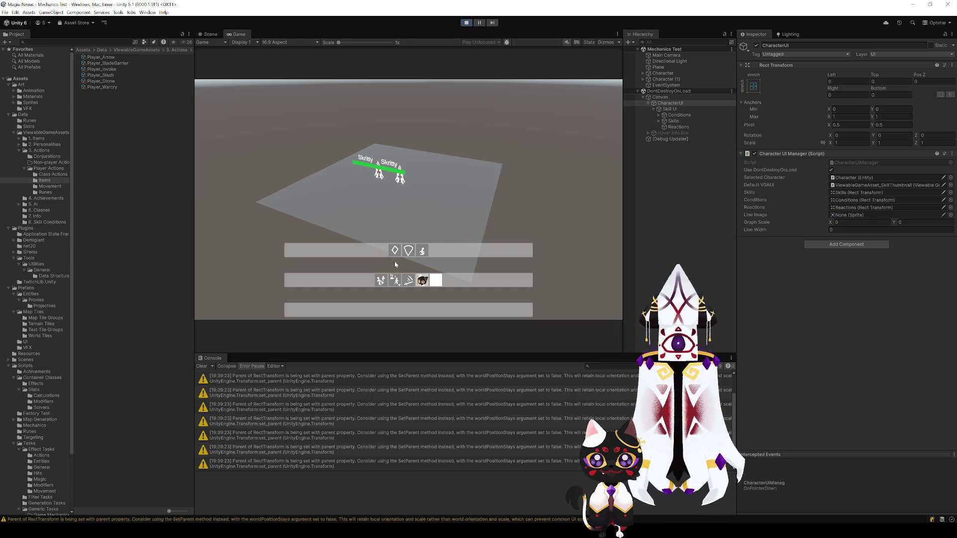
# Drag the shield skill icon into the bottom bar, then stop play mode and return to the code
pyautogui.moveTo(408, 252)
pyautogui.mouseDown()
pyautogui.moveTo(416, 289)
pyautogui.moveTo(406, 313)
pyautogui.mouseUp()
pyautogui.click(422, 251)
pyautogui.click(466, 22)
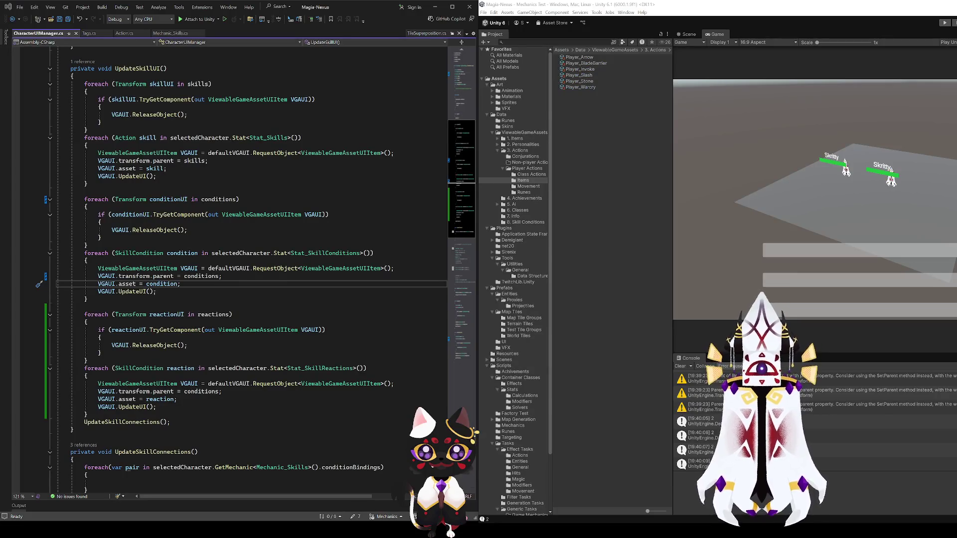
pyautogui.click(182, 252)
pyautogui.scroll(-6, 254, 365)
# Copy the ReorderSkillConditions method, paste a duplicate below it, and look for its call site
pyautogui.scroll(-18, 254, 365)
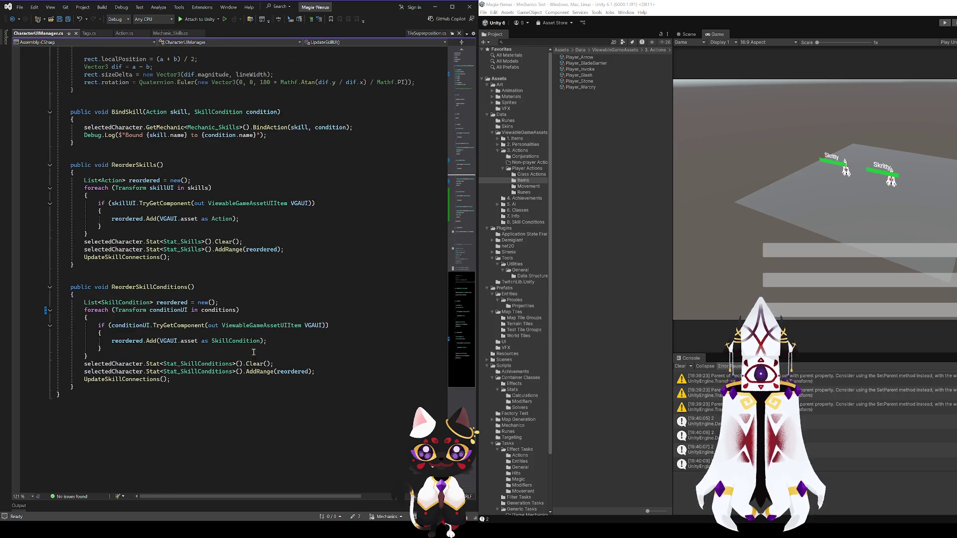
pyautogui.click(149, 288)
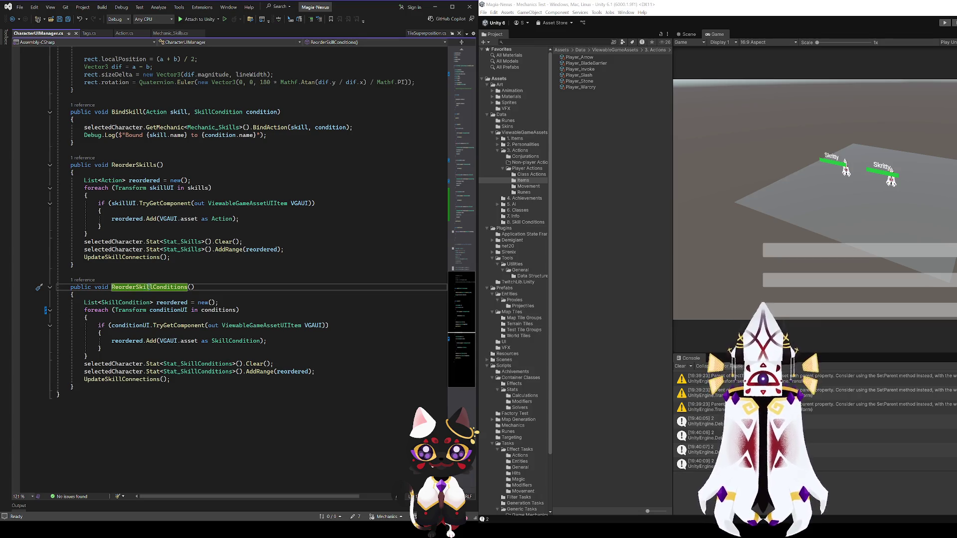
pyautogui.moveTo(82, 388); pyautogui.dragTo(70, 287)
pyautogui.hotkey('ctrl', 'c')
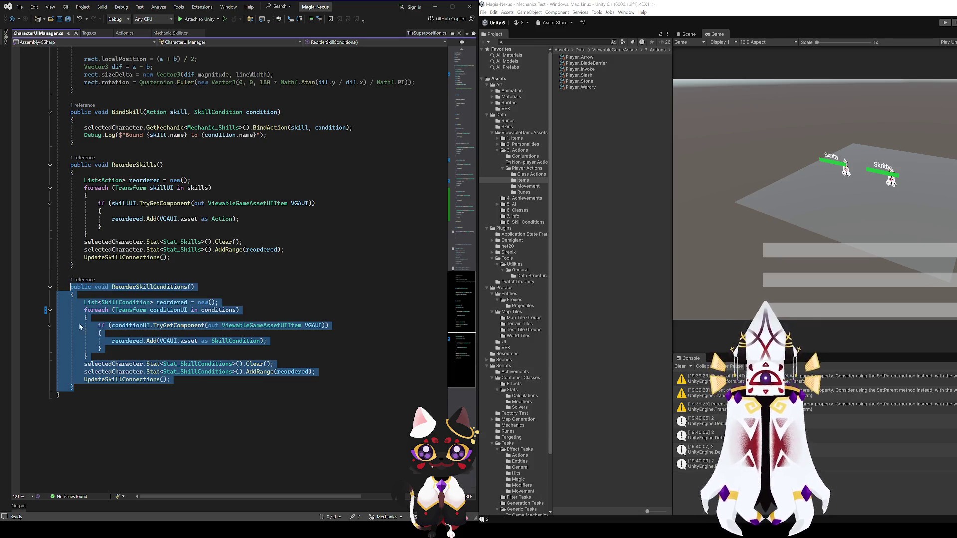
pyautogui.click(79, 389)
pyautogui.press('Return')
pyautogui.press('Return')
pyautogui.hotkey('ctrl', 'v')
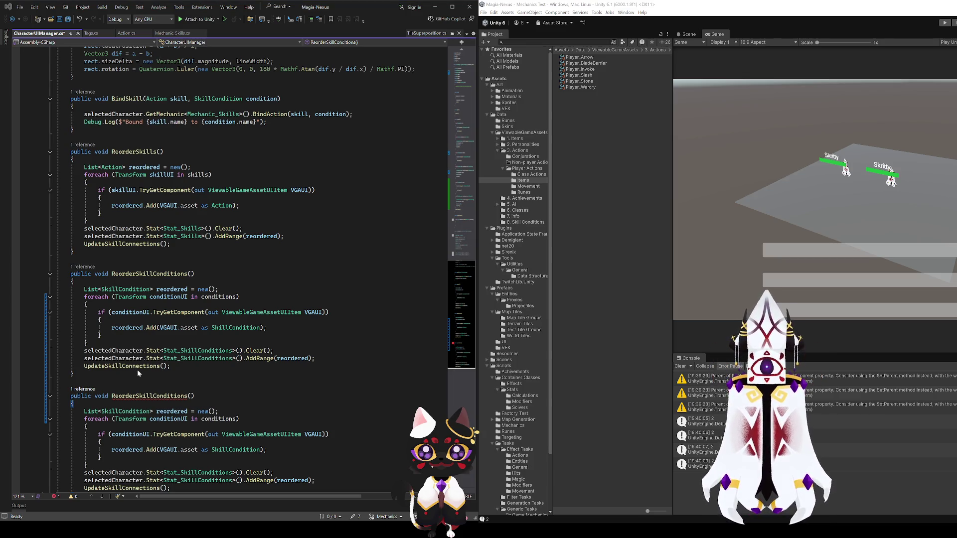
pyautogui.hotkey('ctrl', '-')
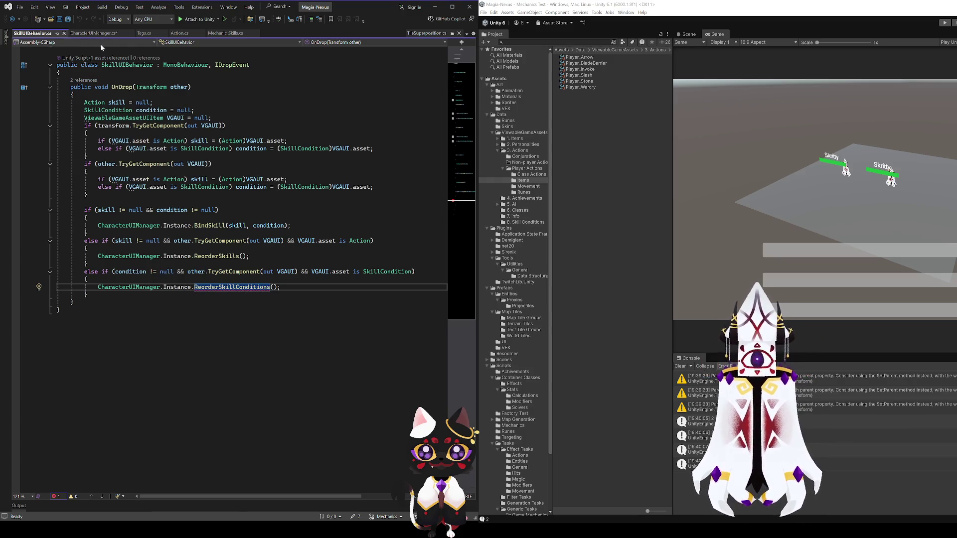
# Rename the duplicated method to ReorderSkillReactions and save the script
pyautogui.press('F12')
pyautogui.scroll(-5, 152, 396)
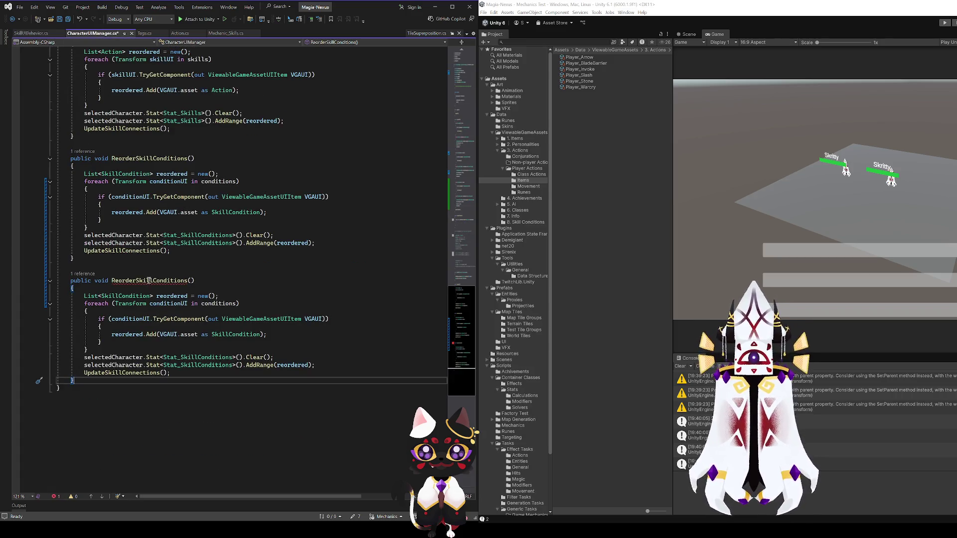
pyautogui.click(153, 281)
pyautogui.moveTo(153, 280); pyautogui.dragTo(191, 280)
pyautogui.write('Reactions')
pyautogui.hotkey('ctrl', 's')
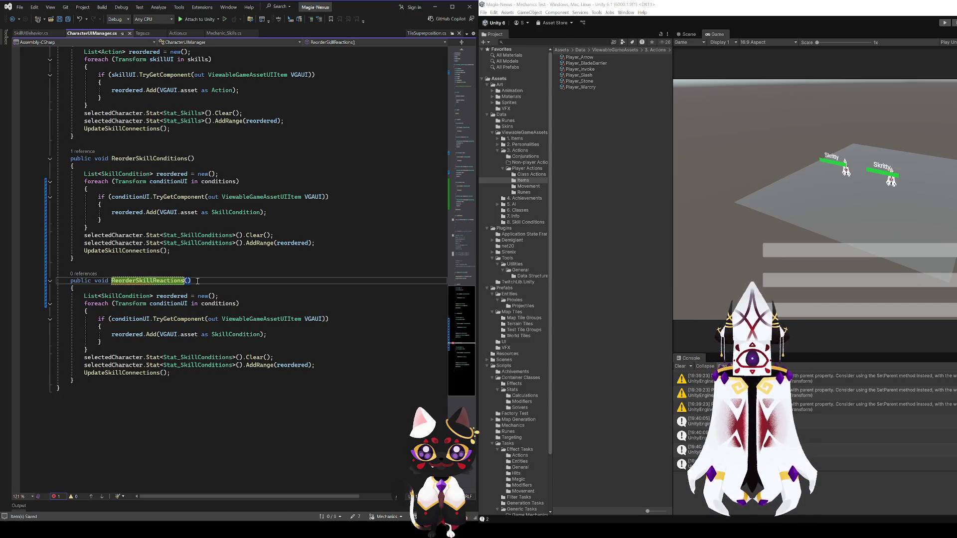
# Select the whole ReorderSkillReactions method and delete it, leaving ReorderSkillConditions last
pyautogui.scroll(4, 223, 326)
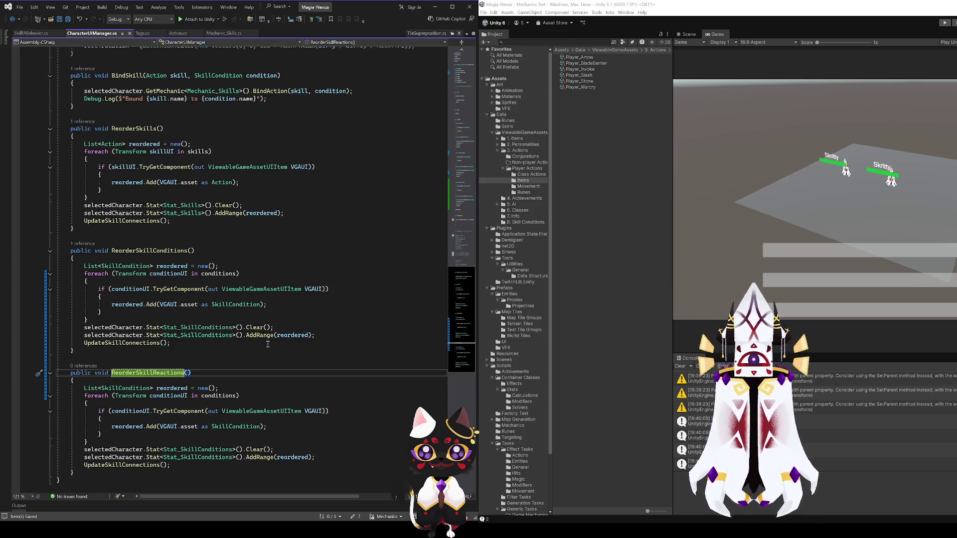
pyautogui.click(242, 343)
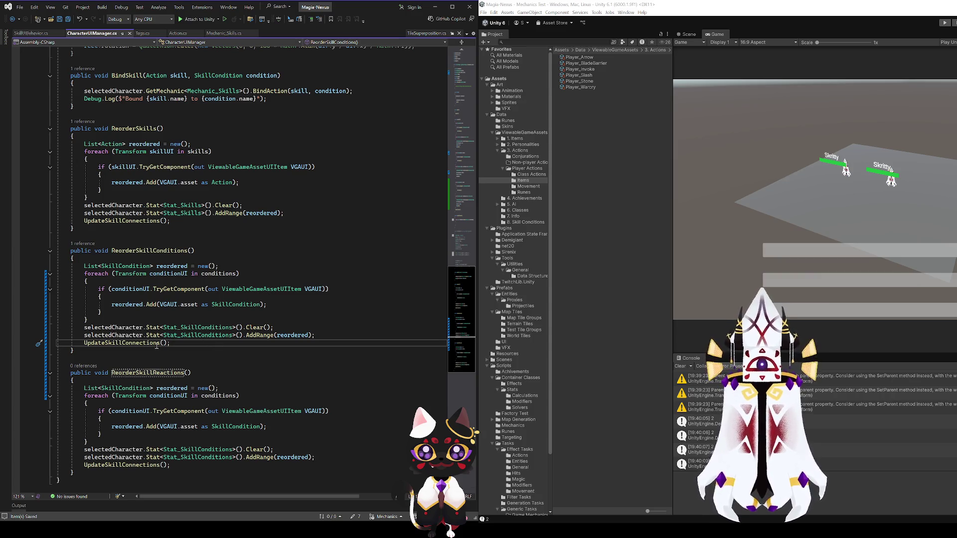
pyautogui.click(105, 353)
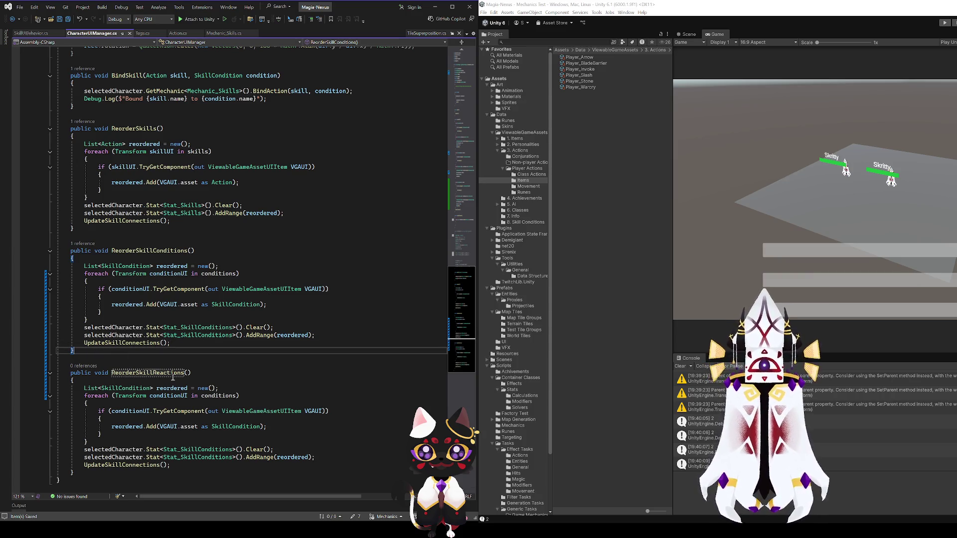
pyautogui.click(206, 375)
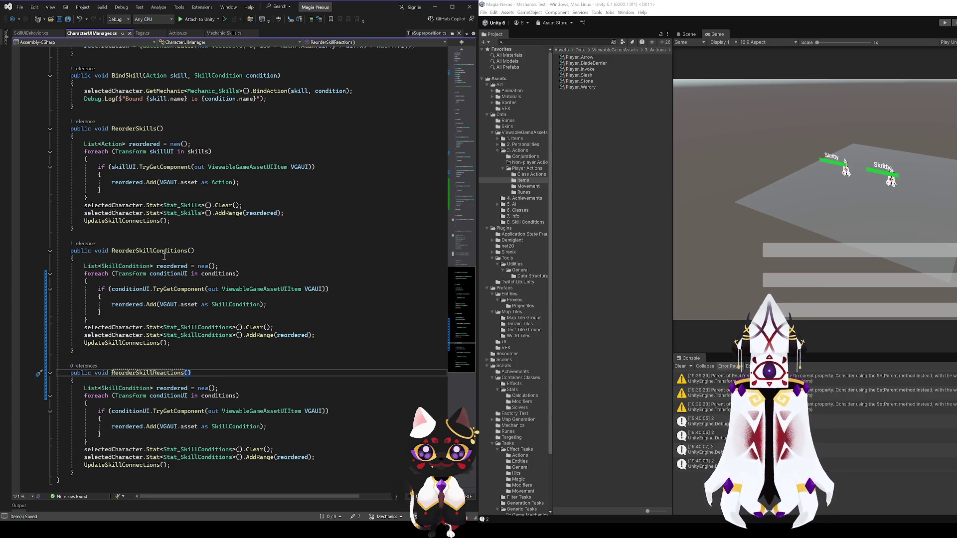
pyautogui.doubleClick(150, 251)
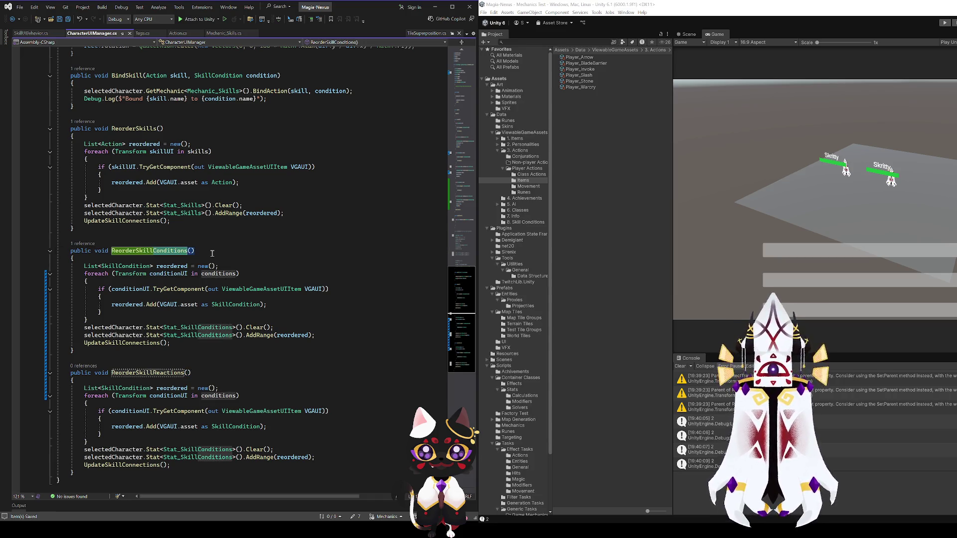
pyautogui.click(211, 253)
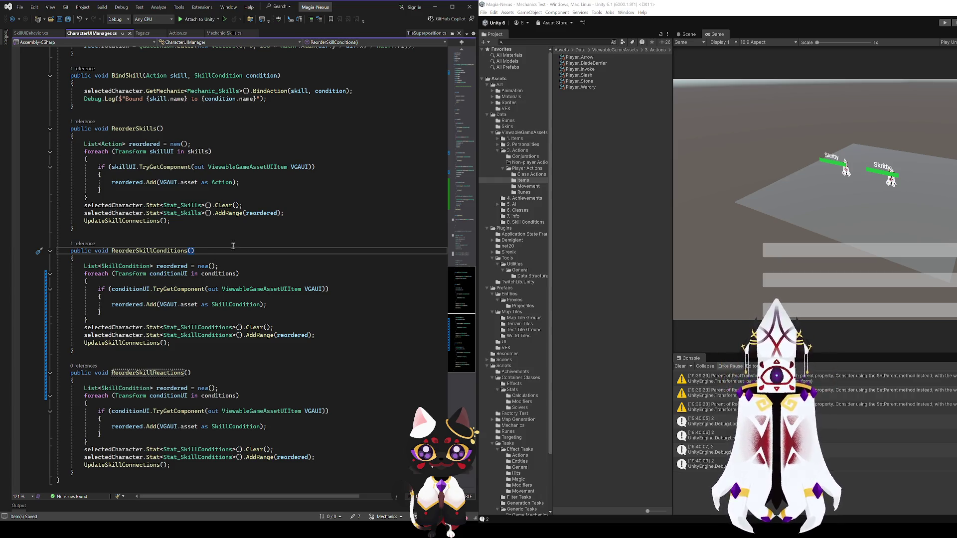
pyautogui.moveTo(76, 472); pyautogui.dragTo(107, 352)
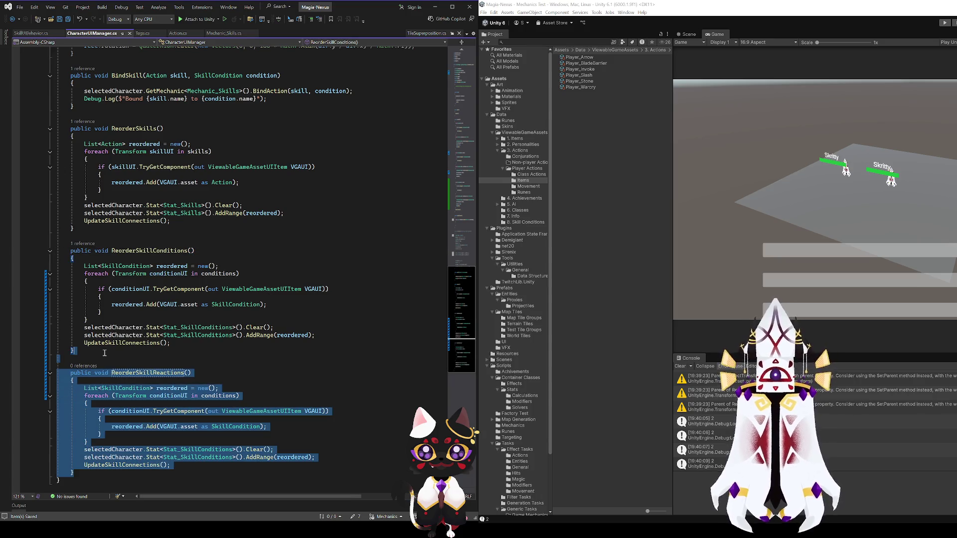
pyautogui.press('Delete')
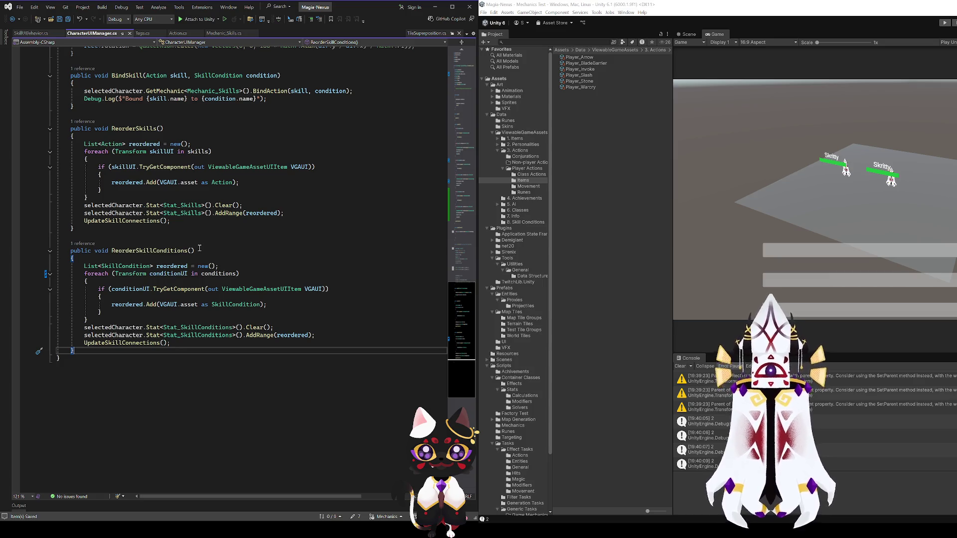
pyautogui.scroll(3, 252, 311)
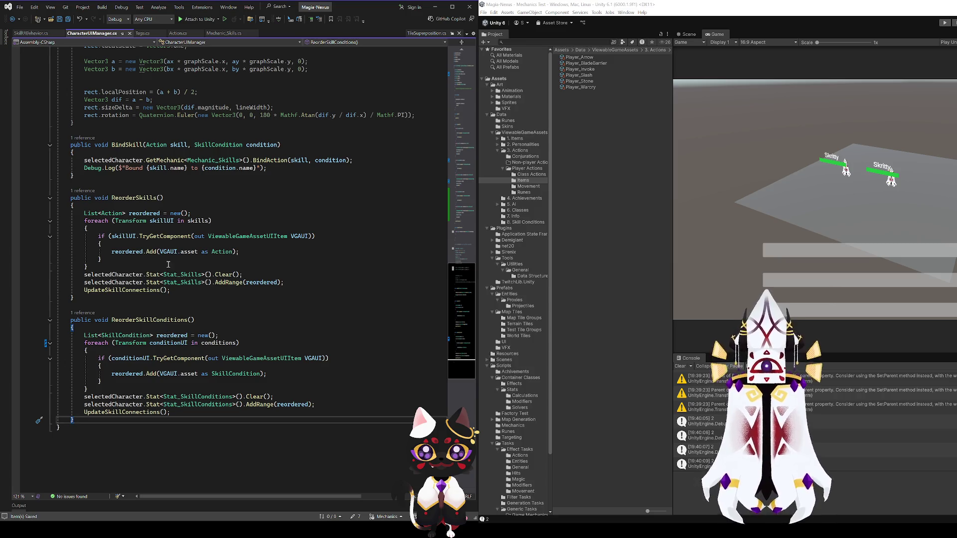
# Locate the reactions foreach loop over Stat_SkillReactions in UpdateSkillUI
pyautogui.click(116, 198)
pyautogui.scroll(6, 134, 295)
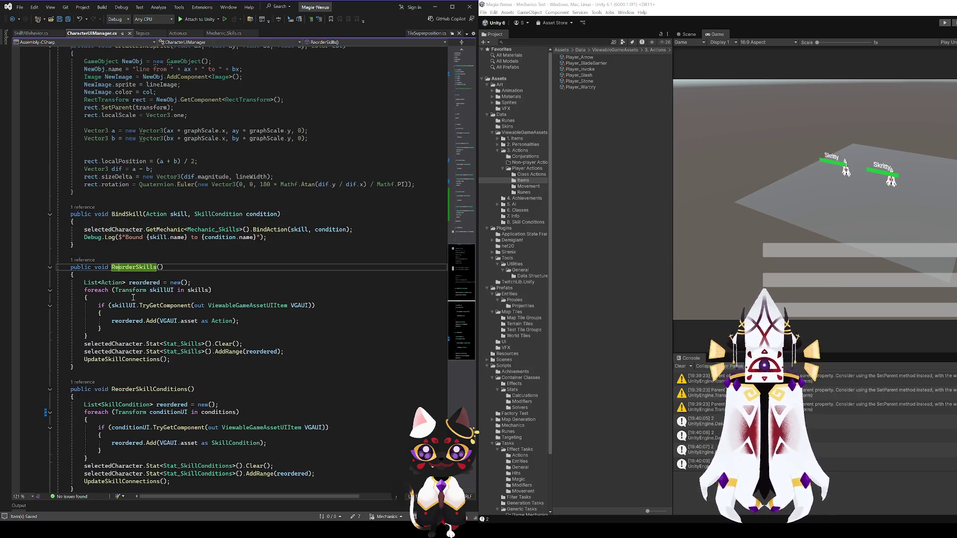
pyautogui.click(456, 171)
pyautogui.click(181, 331)
pyautogui.doubleClick(301, 332)
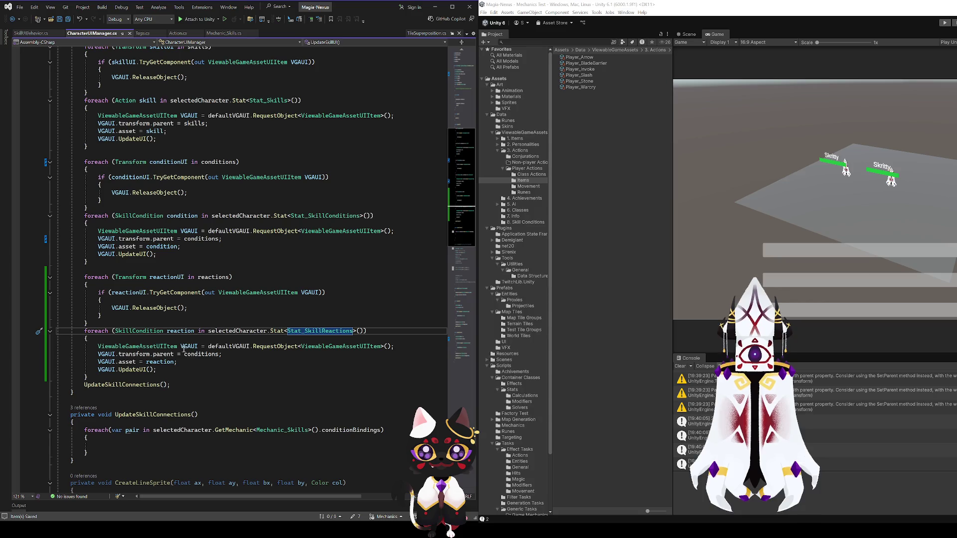
# Compare the conditions and reactions blocks' parent assignments and UpdateUI calls
pyautogui.click(105, 354)
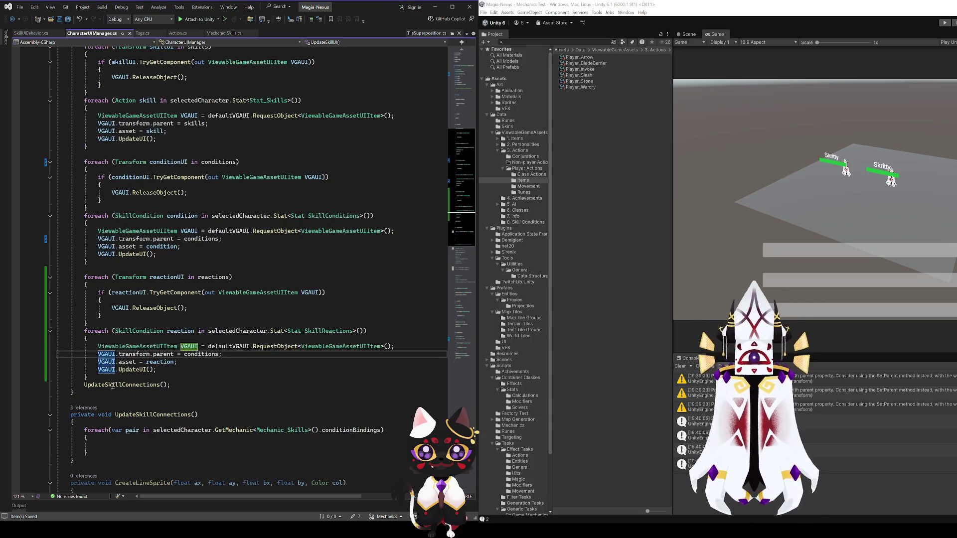
pyautogui.scroll(3, 114, 408)
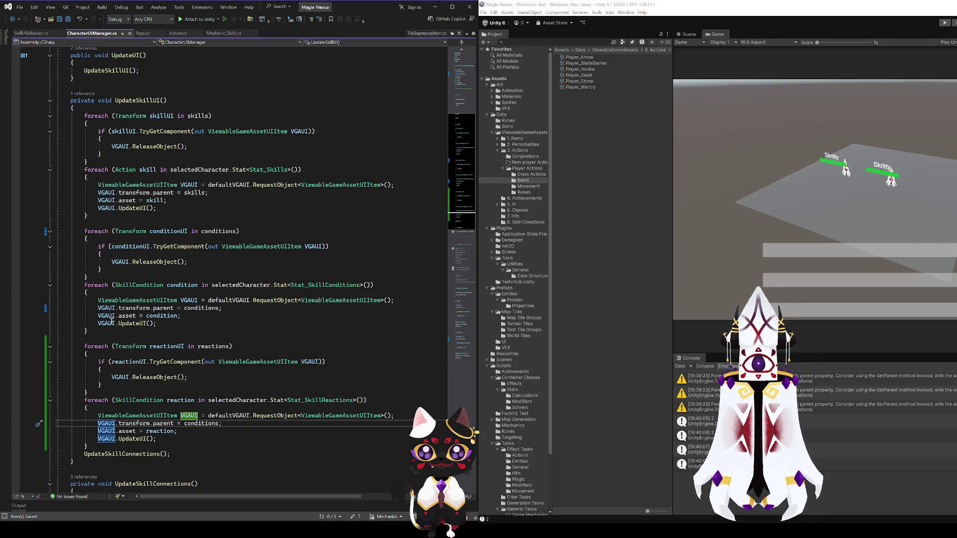
pyautogui.click(112, 323)
pyautogui.scroll(-2, 114, 324)
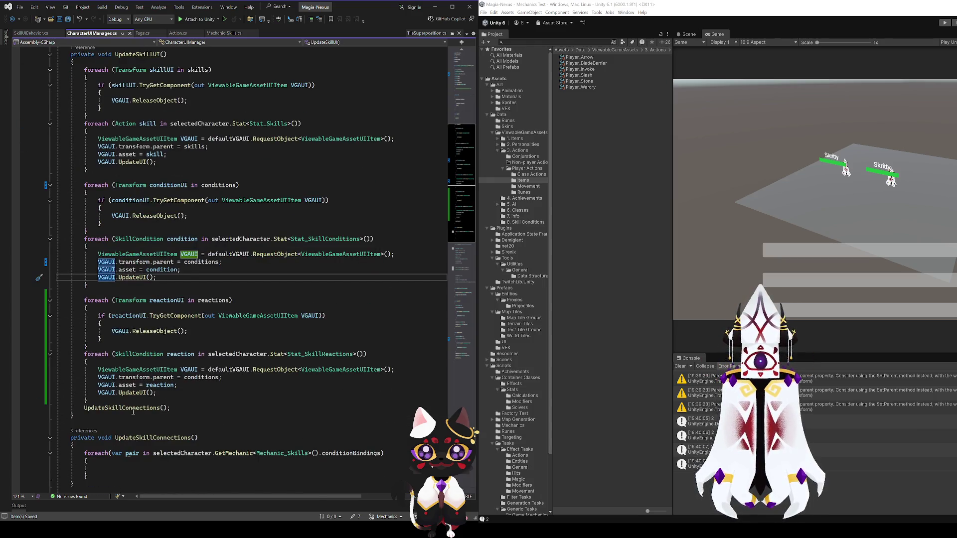
pyautogui.click(135, 392)
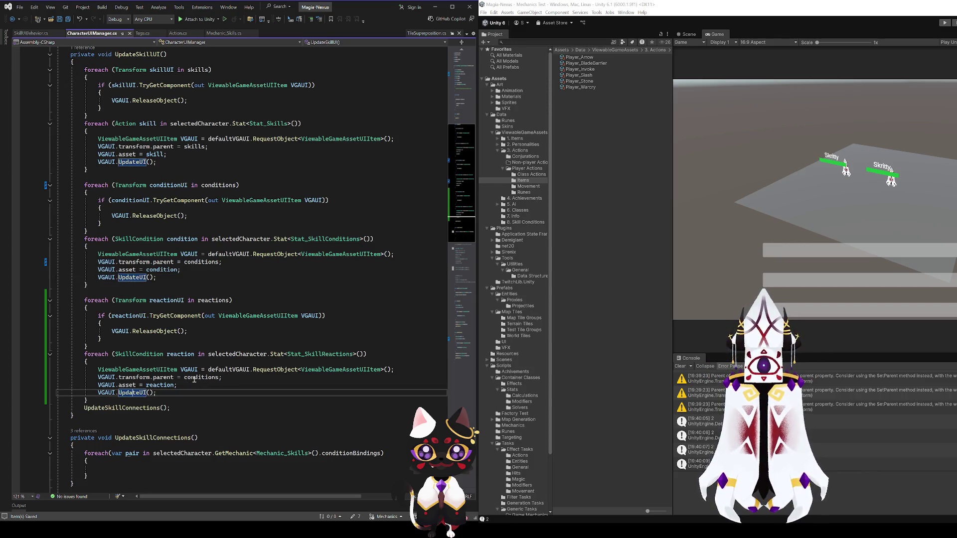
pyautogui.click(194, 377)
# Change the reaction block's parent from 'conditions' to 'reactions', save, and return to Unity
pyautogui.doubleClick(199, 377)
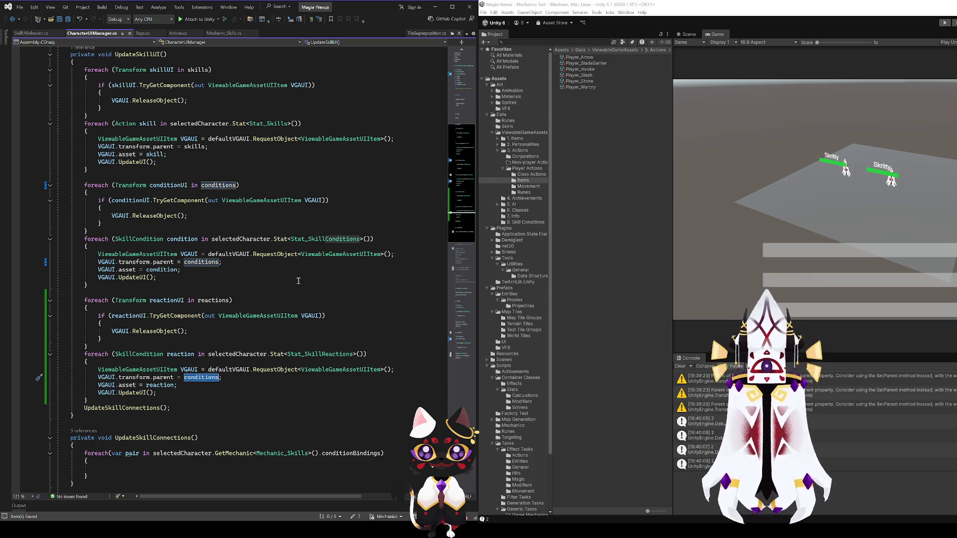
pyautogui.write('reactions')
pyautogui.hotkey('ctrl', 's')
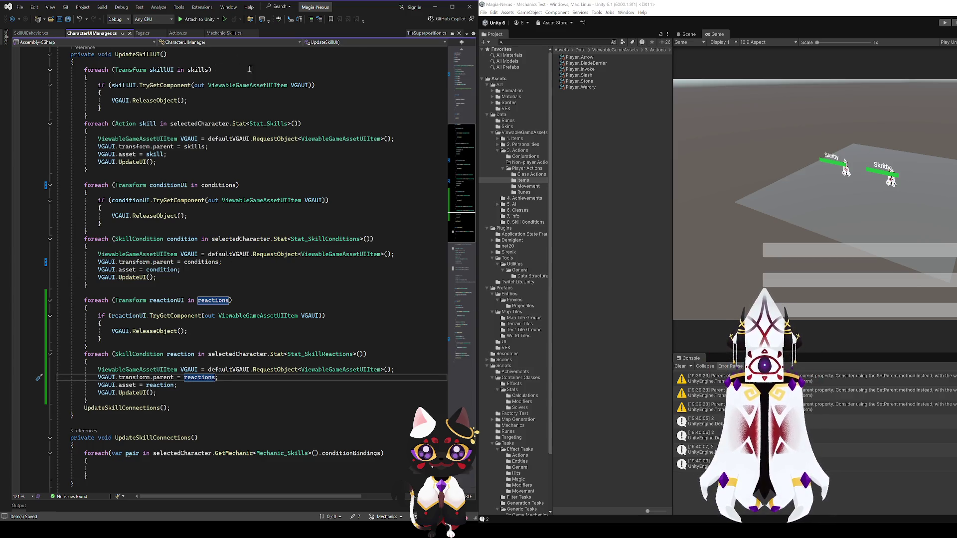
pyautogui.hotkey('alt', 'Tab')
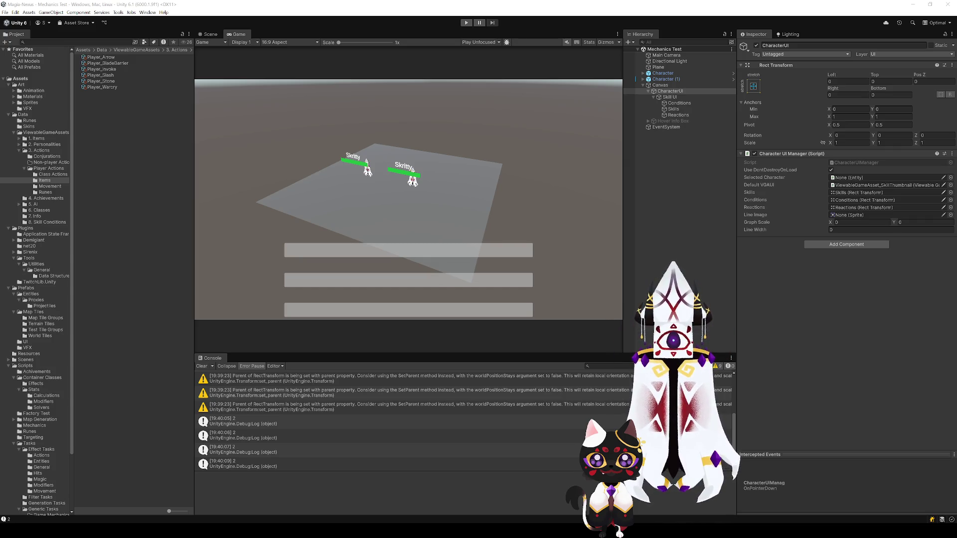
# Start play mode, assign Character as CharacterUI's Selected Character, and resume the game
pyautogui.click(465, 23)
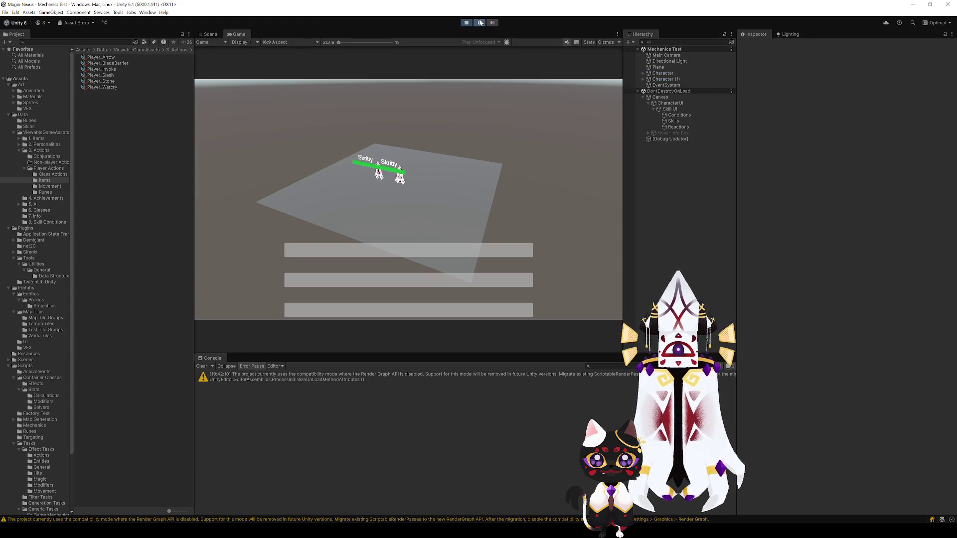
pyautogui.click(665, 110)
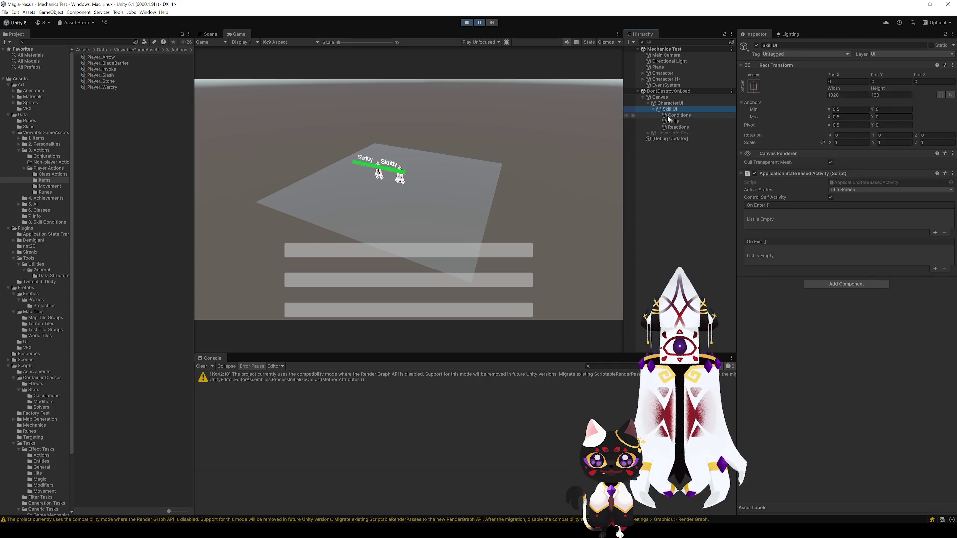
pyautogui.click(669, 103)
pyautogui.click(662, 74)
pyautogui.moveTo(662, 75); pyautogui.dragTo(844, 181)
pyautogui.click(480, 23)
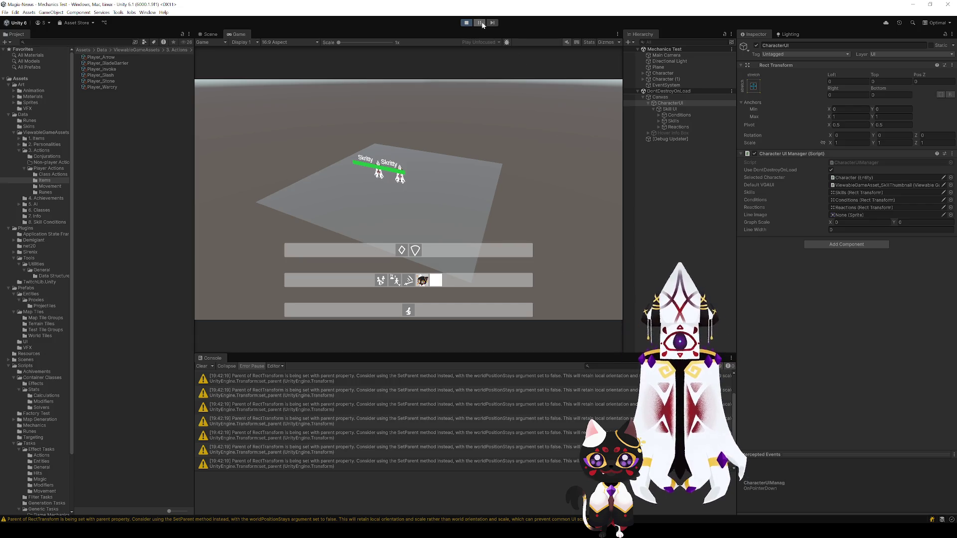
# Swap the shield and diamond skills in the top bar, then swap them back
pyautogui.moveTo(401, 254); pyautogui.dragTo(397, 259)
pyautogui.click(420, 255)
pyautogui.click(419, 255)
pyautogui.click(415, 255)
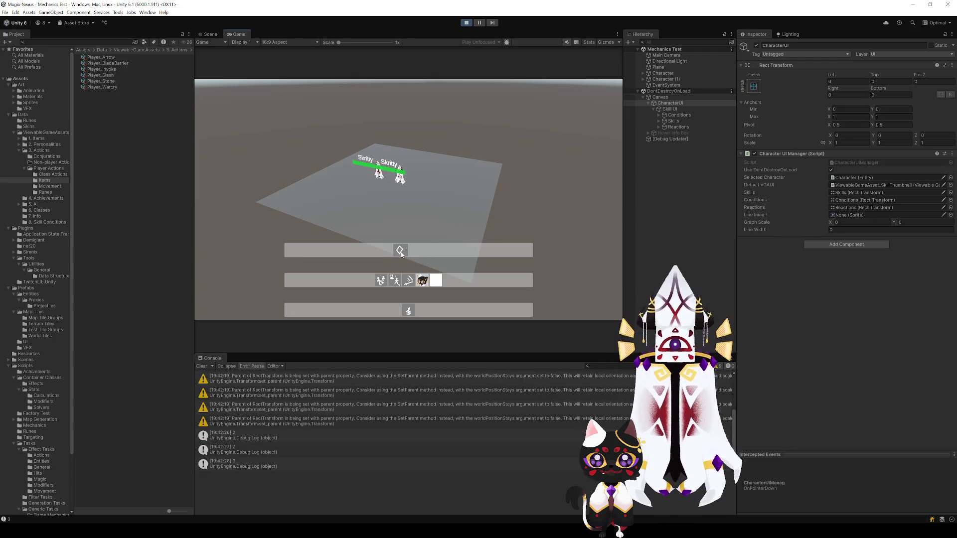
pyautogui.click(415, 254)
pyautogui.moveTo(415, 254)
pyautogui.mouseDown()
pyautogui.moveTo(401, 253)
pyautogui.moveTo(415, 252)
pyautogui.mouseUp()
pyautogui.click(400, 253)
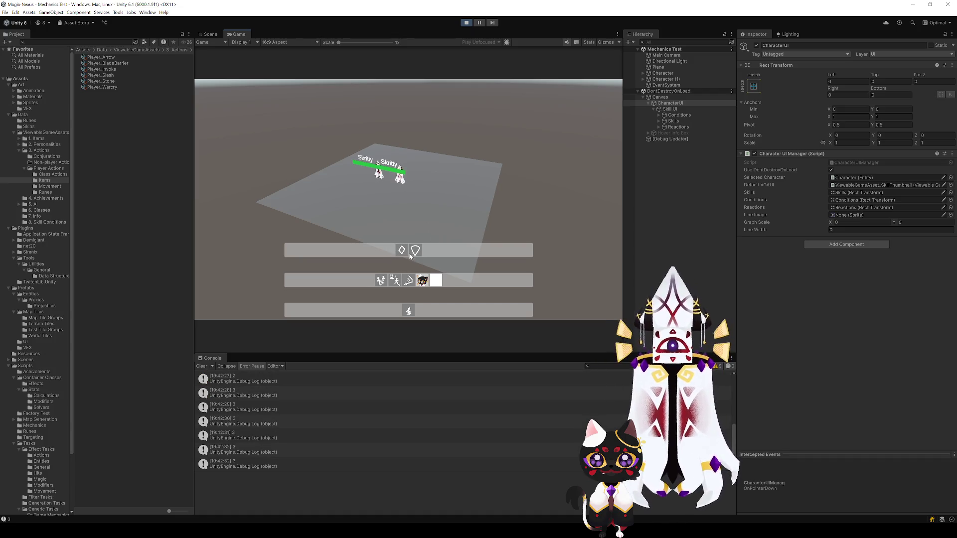
pyautogui.moveTo(407, 256); pyautogui.dragTo(416, 251)
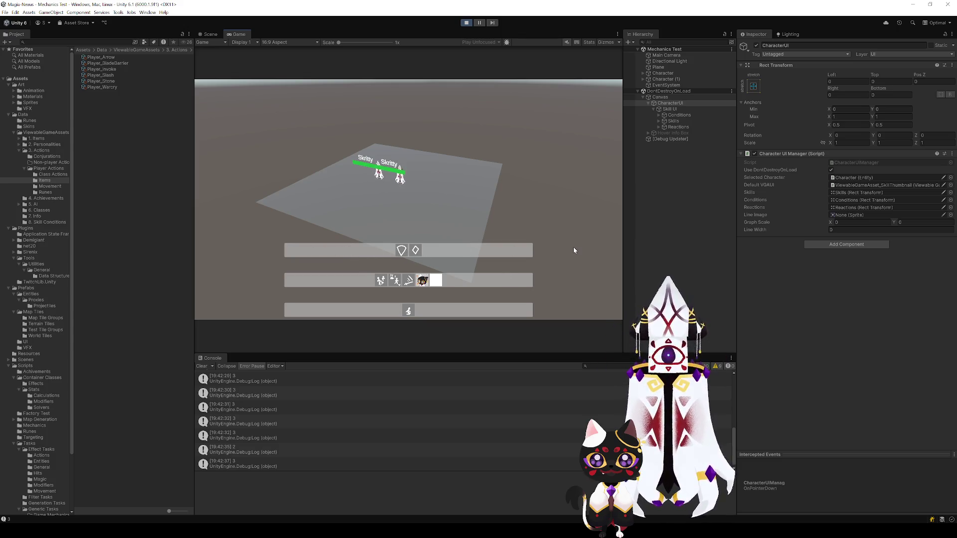
# Reorder the cat-face, slash and white skill icons in the middle bar
pyautogui.click(422, 282)
pyautogui.click(423, 282)
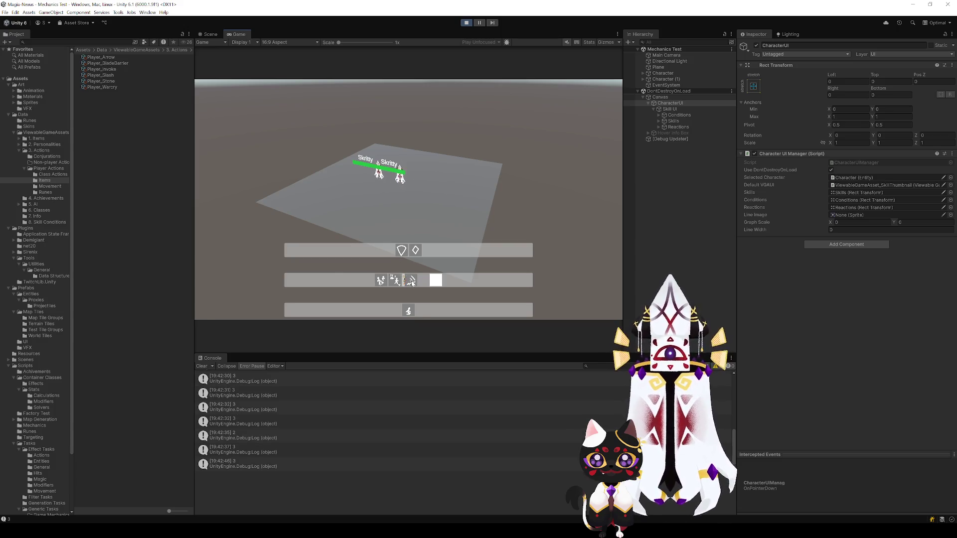
pyautogui.click(408, 282)
pyautogui.click(435, 280)
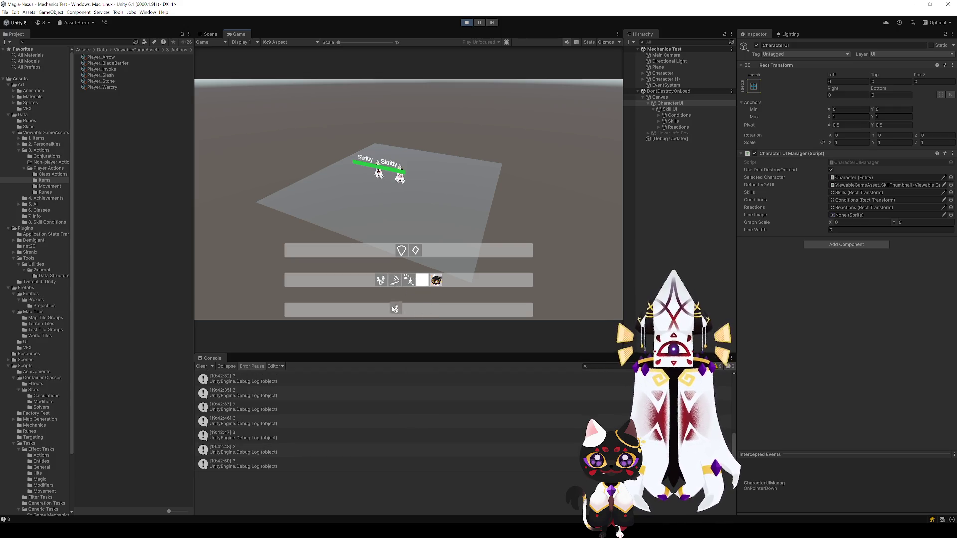
pyautogui.moveTo(422, 282); pyautogui.dragTo(408, 281)
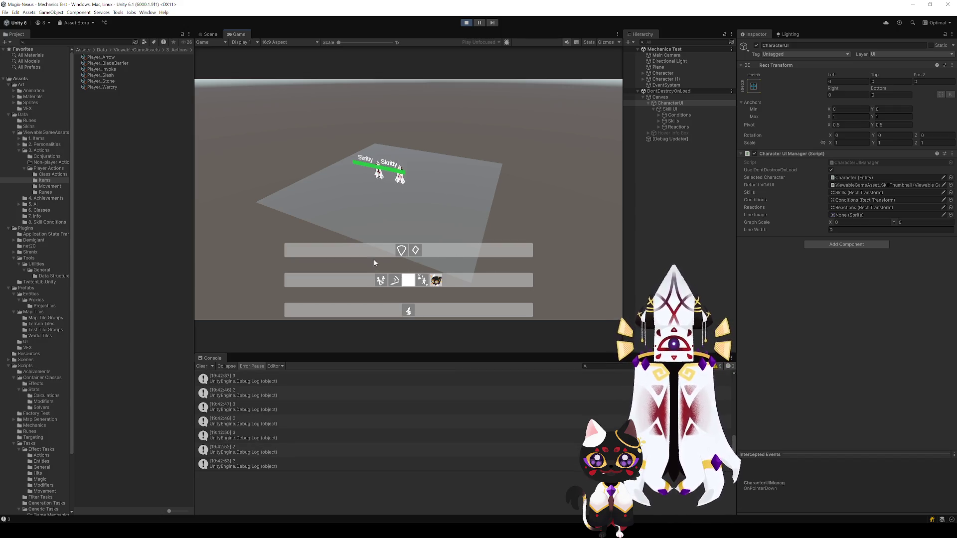
pyautogui.moveTo(435, 282); pyautogui.dragTo(395, 282)
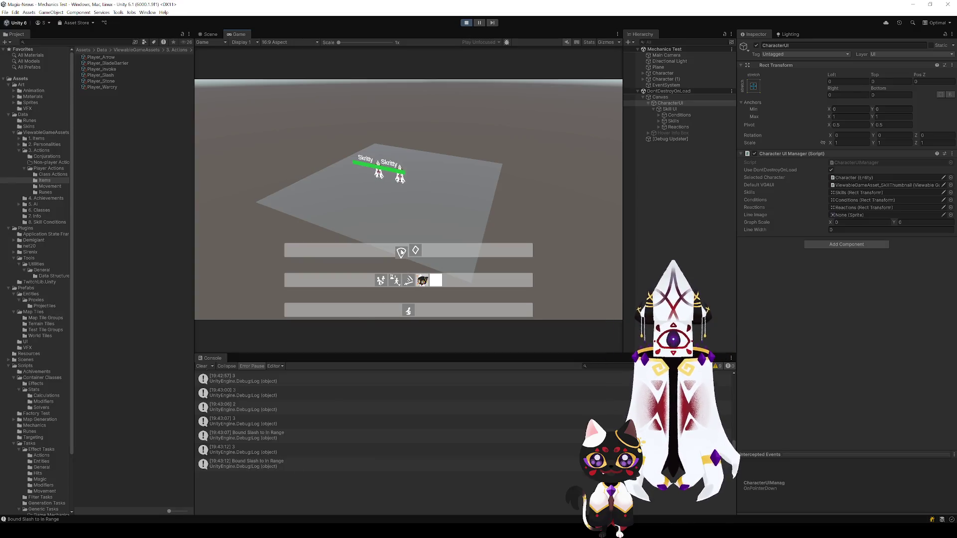
# Swap the top-bar skills and bind Retreat back to Default
pyautogui.click(410, 290)
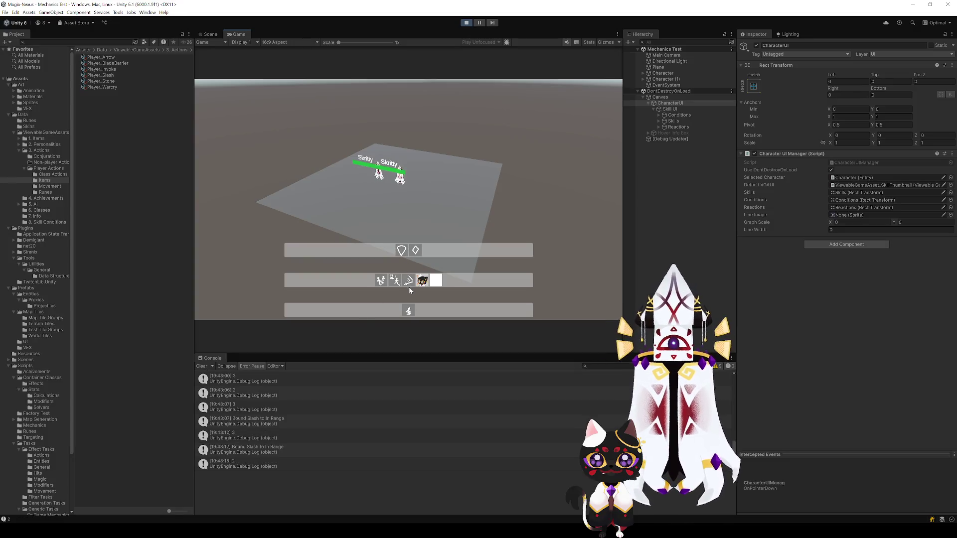
pyautogui.click(417, 251)
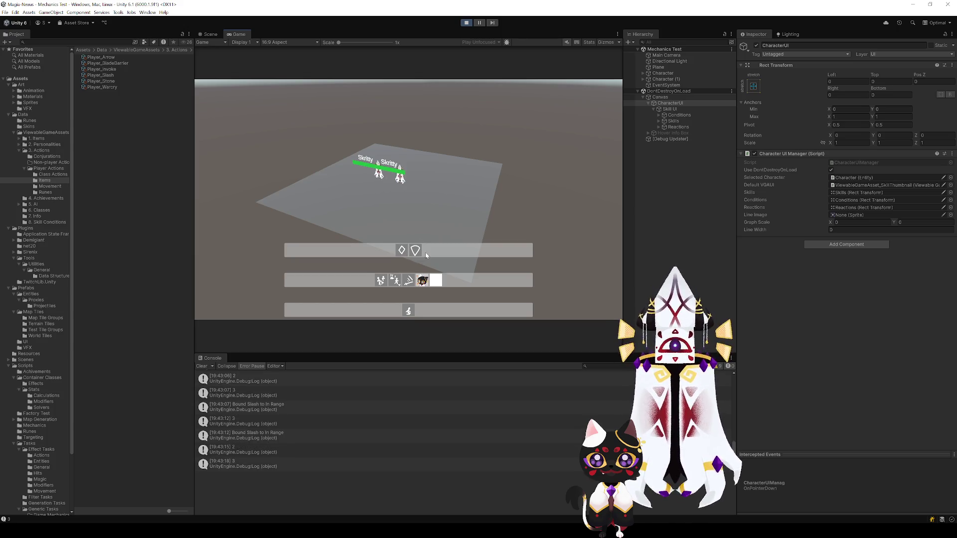
pyautogui.click(402, 251)
pyautogui.click(396, 282)
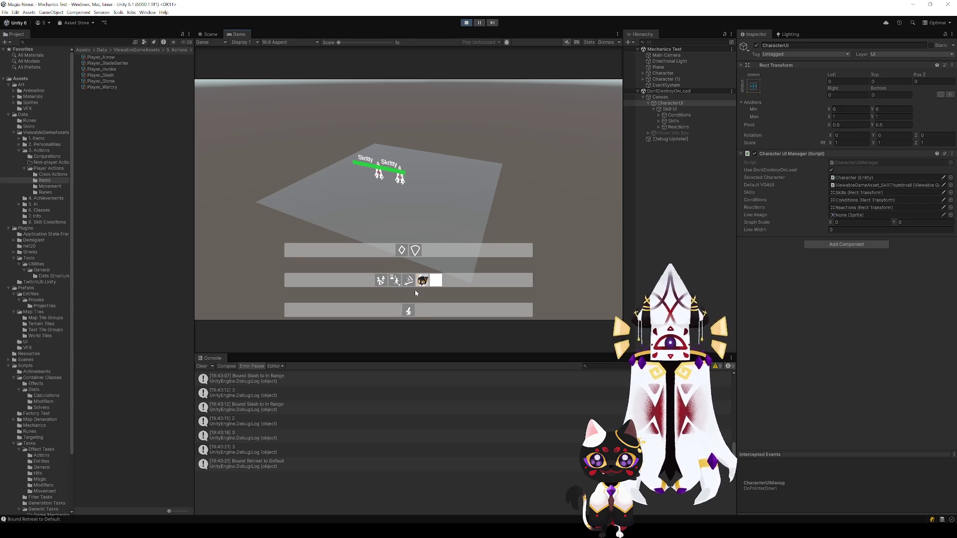
# Drag the Wait and Dodge skills onto the When Hurt bar
pyautogui.moveTo(436, 283); pyautogui.dragTo(408, 311)
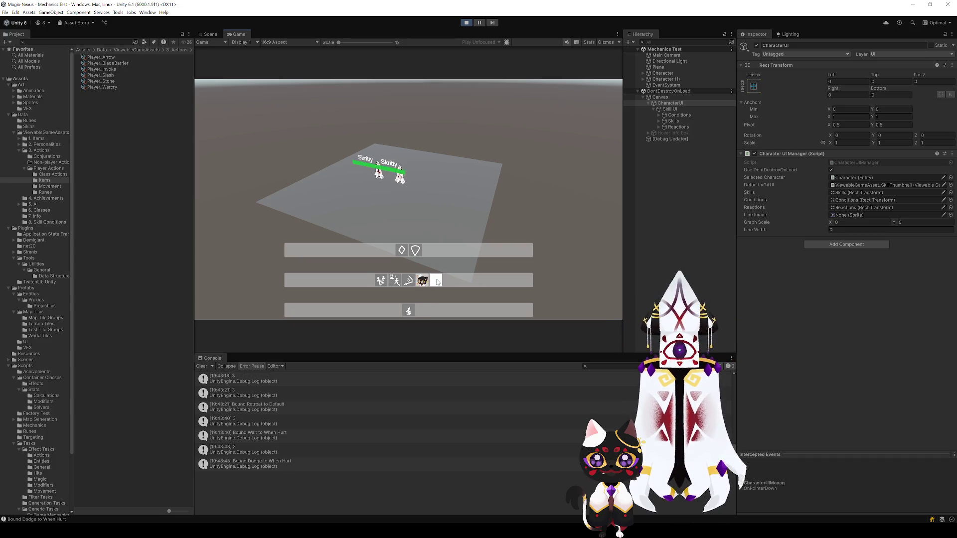
pyautogui.moveTo(437, 282); pyautogui.dragTo(415, 307)
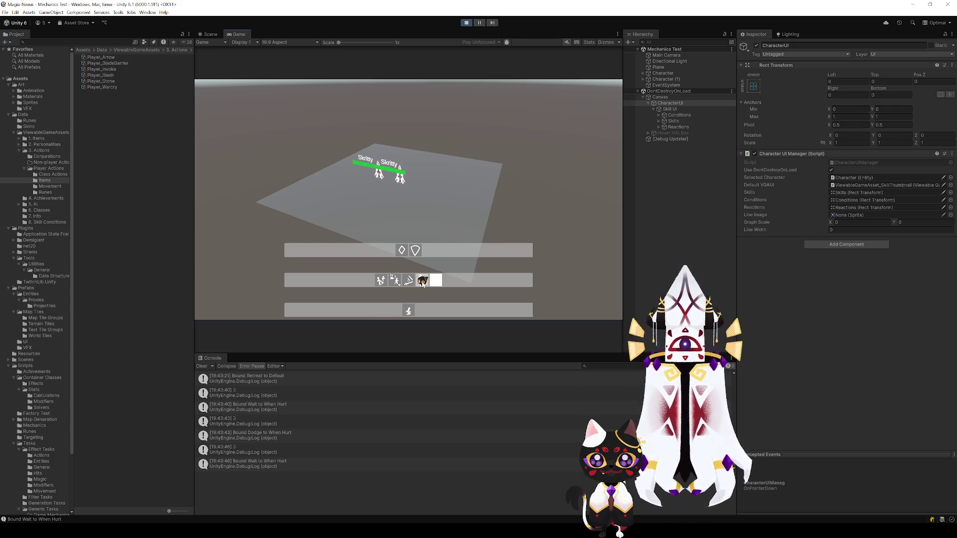
pyautogui.moveTo(422, 282); pyautogui.dragTo(409, 312)
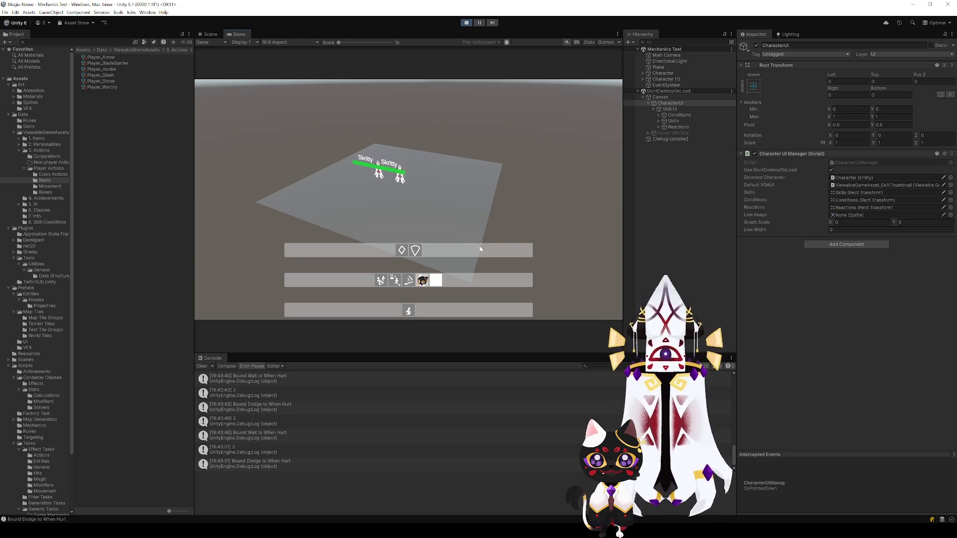
pyautogui.click(402, 252)
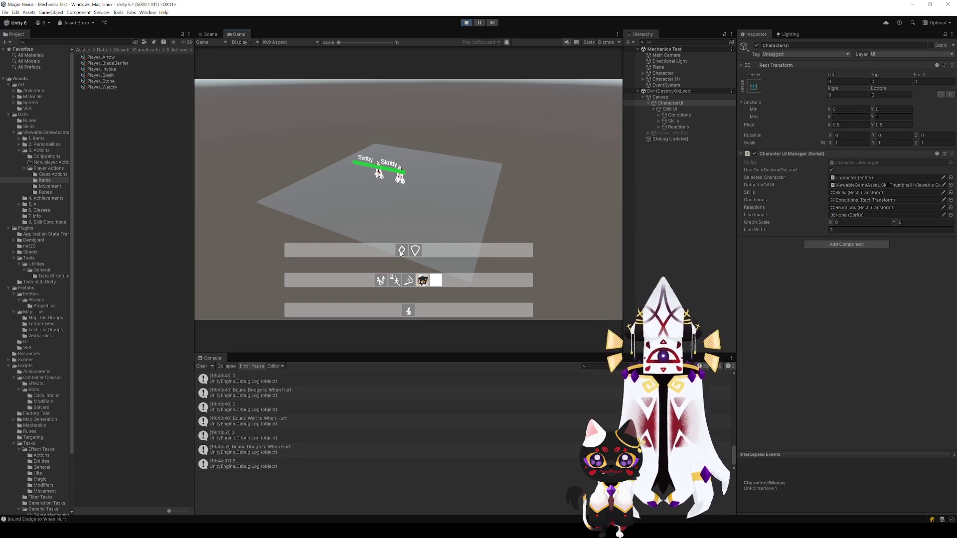
# Test clicking the shield icon in the top bar and the When Hurt skill icon
pyautogui.click(416, 251)
pyautogui.click(418, 251)
pyautogui.click(418, 251)
pyautogui.click(418, 252)
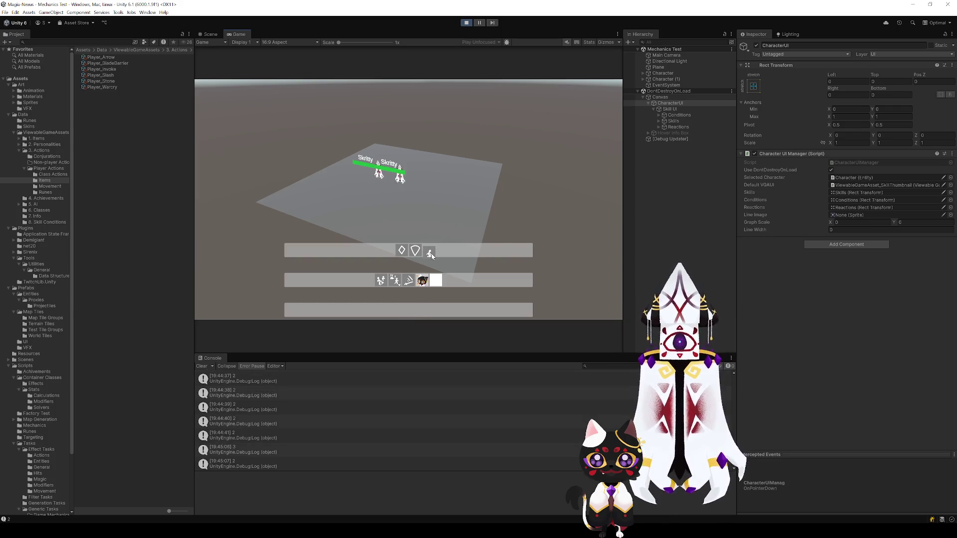
pyautogui.click(408, 311)
pyautogui.click(407, 310)
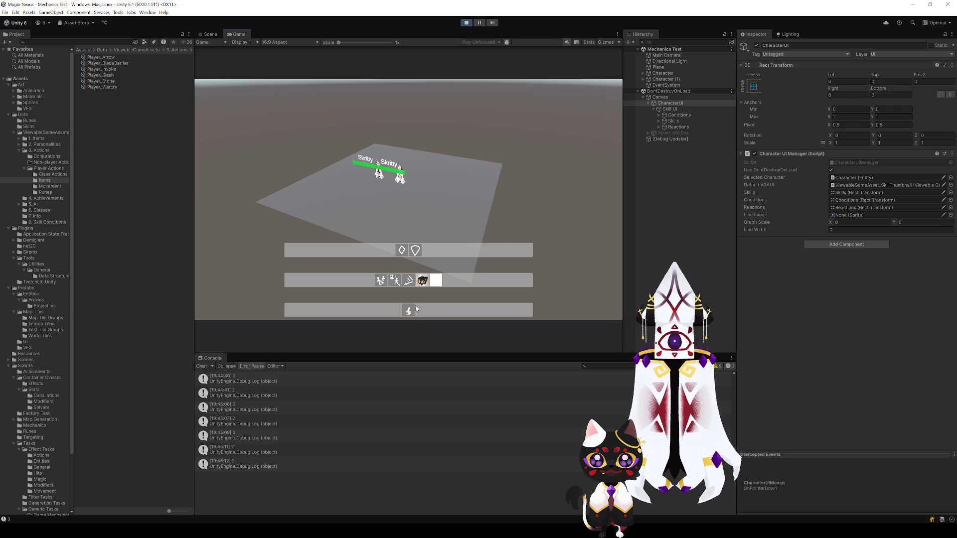
# Swap the two top-bar condition icons and back, then view Player_Slash's settings
pyautogui.click(418, 251)
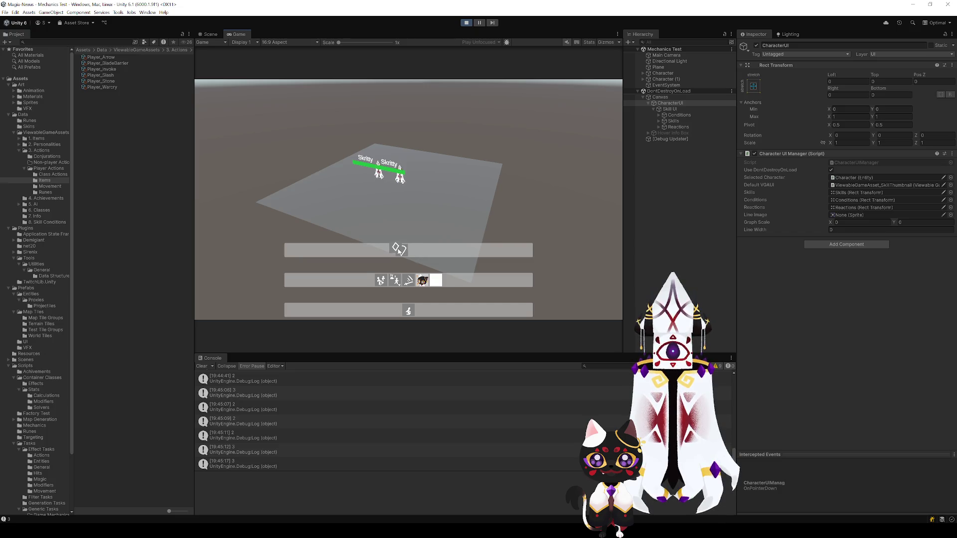
pyautogui.click(402, 250)
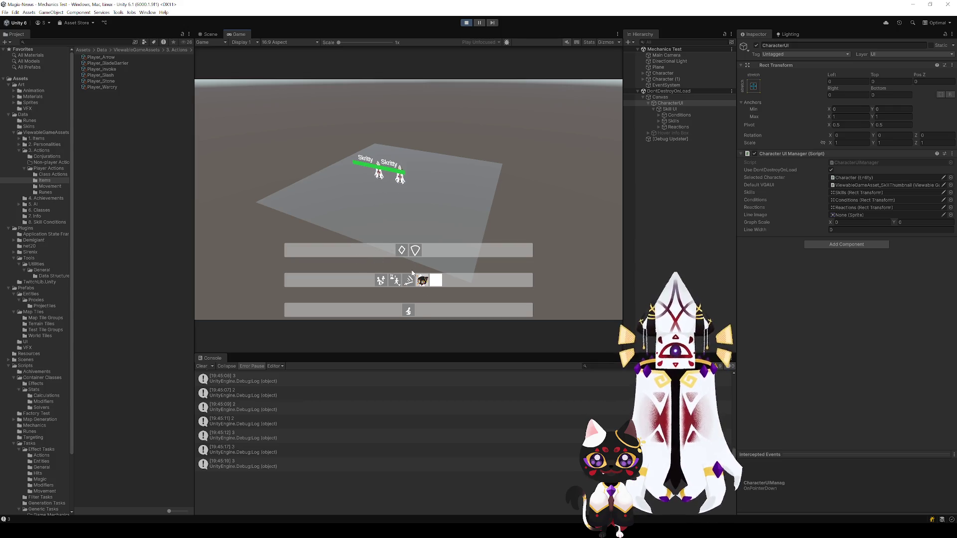
pyautogui.click(401, 250)
pyautogui.click(401, 251)
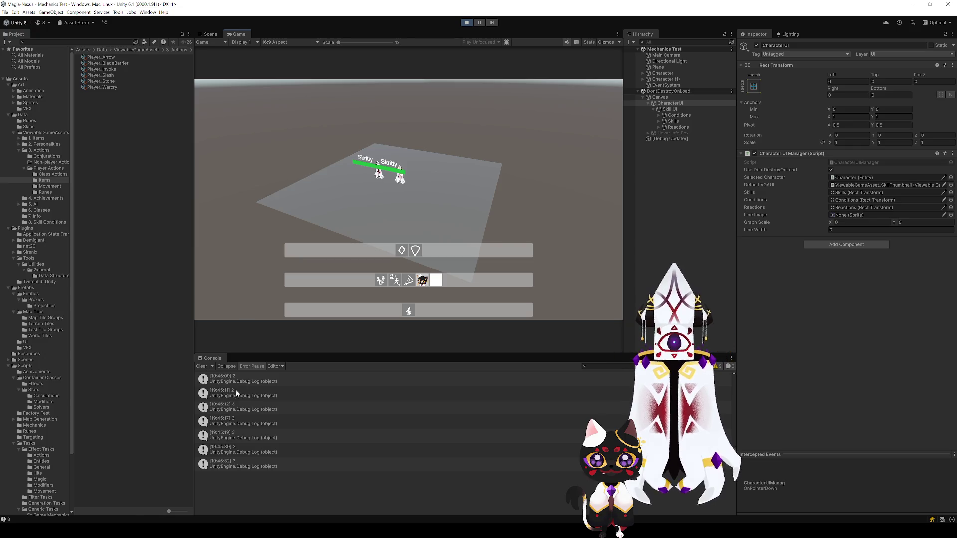
pyautogui.click(108, 75)
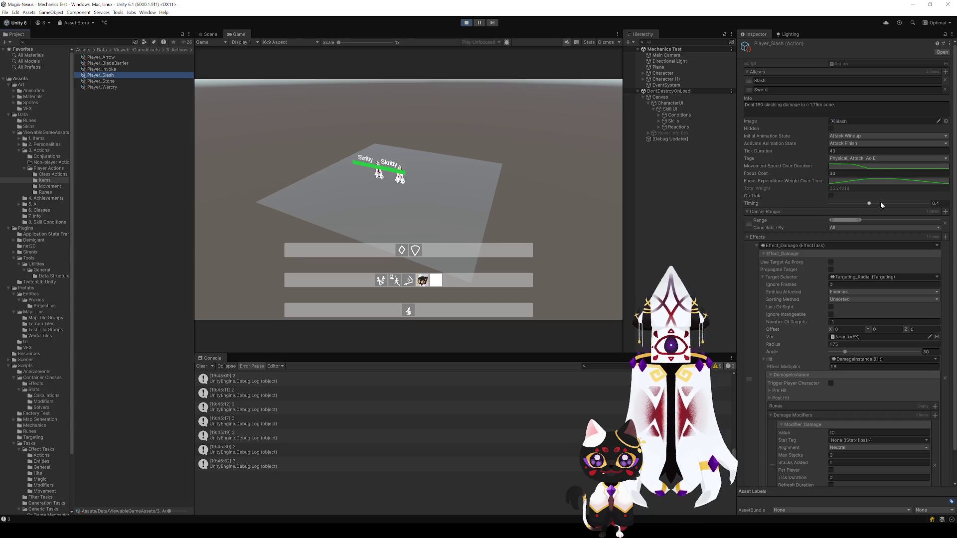
# Inspect the Character, bind Slash to Default, and ping the Default condition asset
pyautogui.click(674, 73)
pyautogui.scroll(-10, 796, 322)
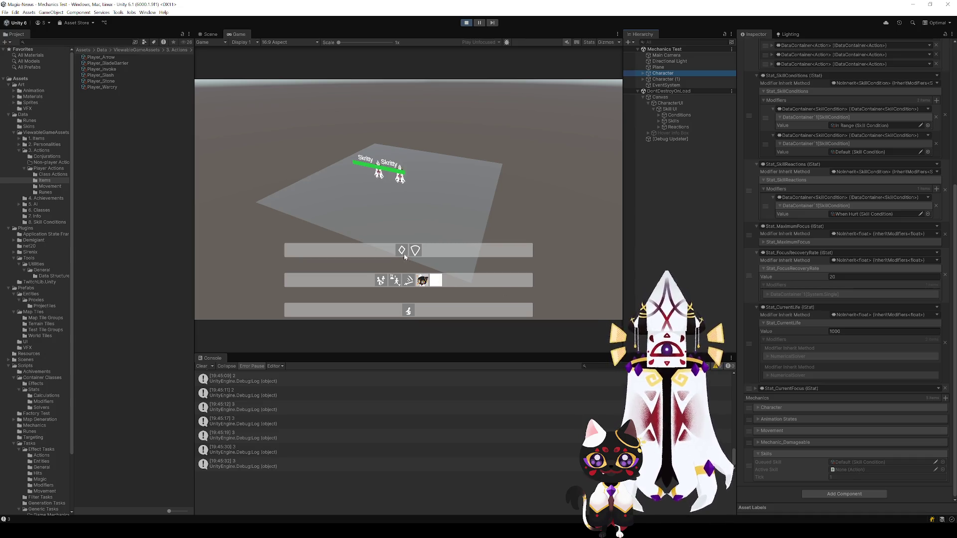
pyautogui.click(409, 280)
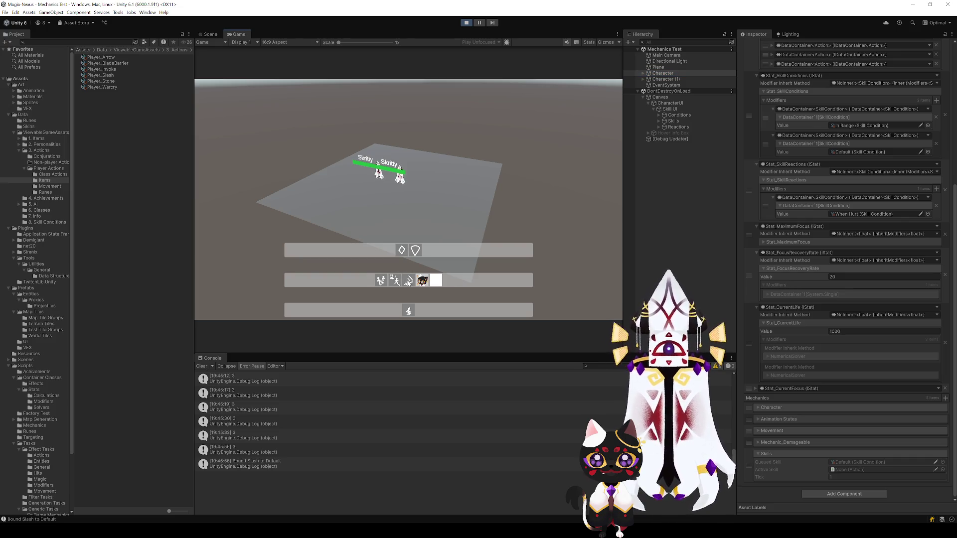
pyautogui.doubleClick(850, 462)
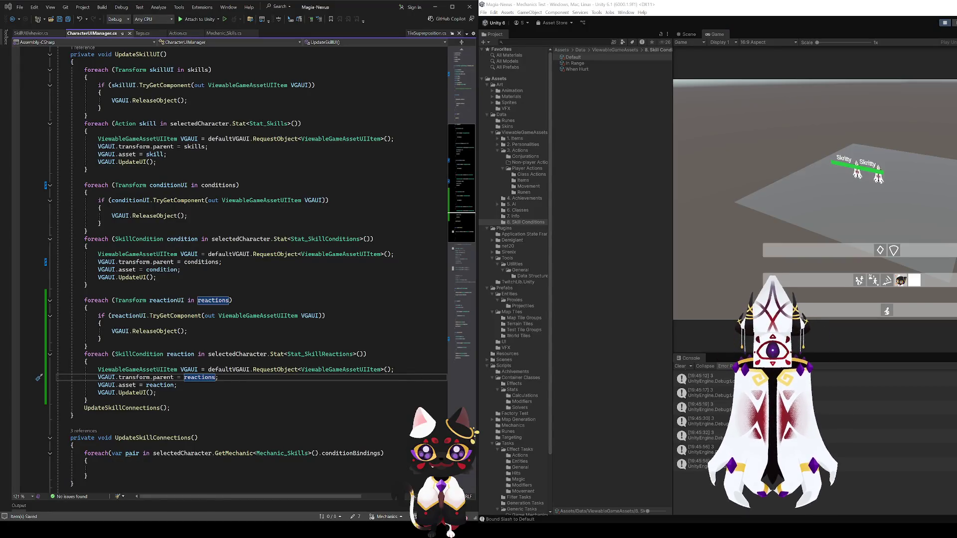
# In Mechanic_Skills.cs, highlight the tick and EndSkill references inside Tick()
pyautogui.click(223, 35)
pyautogui.scroll(-12, 128, 148)
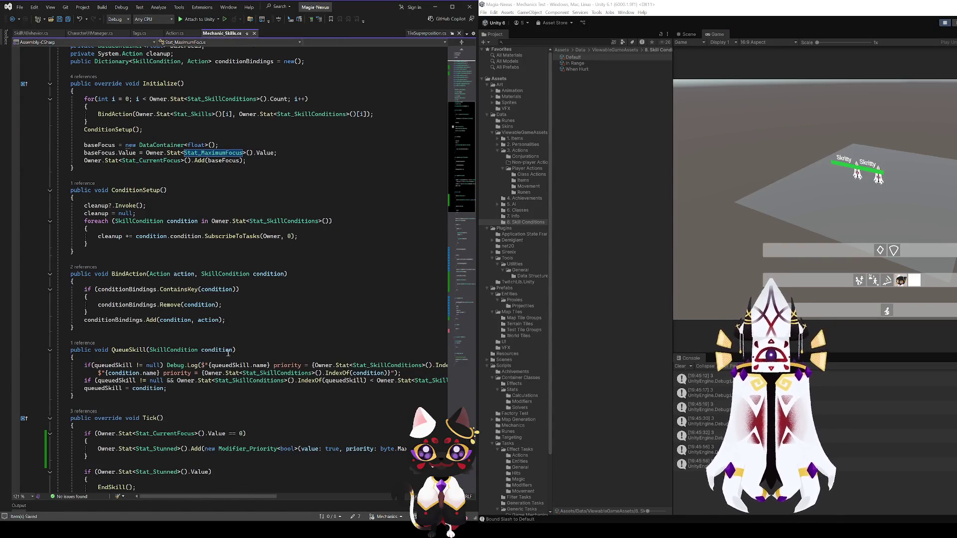
pyautogui.scroll(-16, 239, 330)
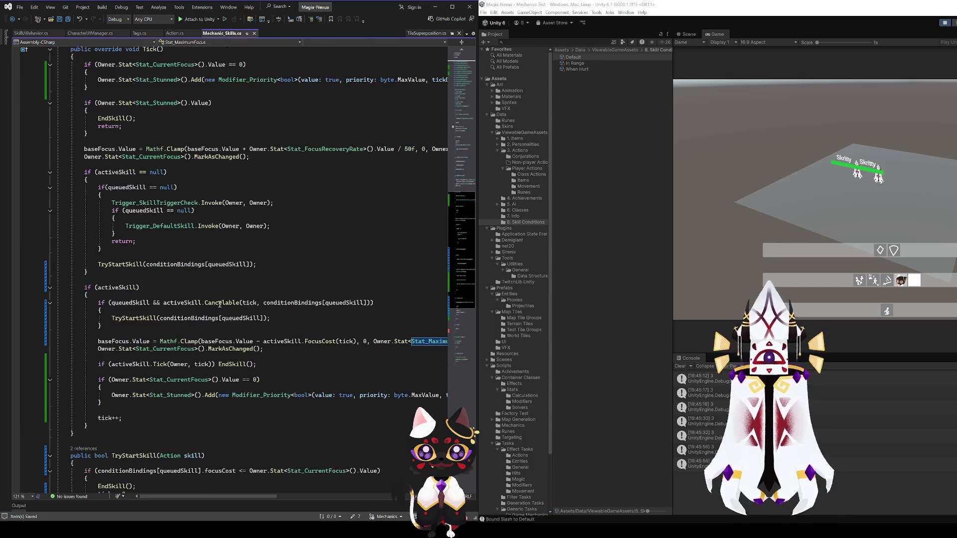
pyautogui.click(123, 417)
pyautogui.click(231, 365)
pyautogui.click(104, 417)
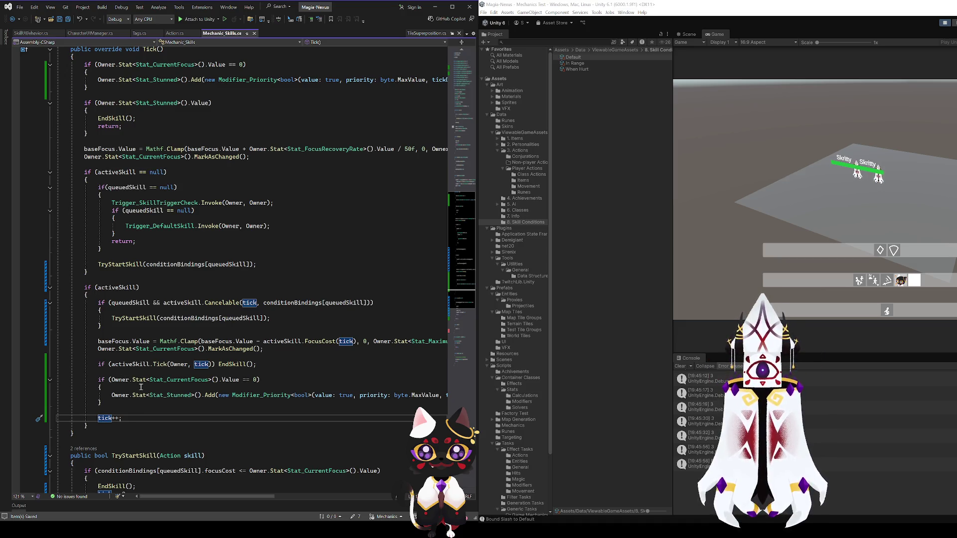
pyautogui.click(226, 364)
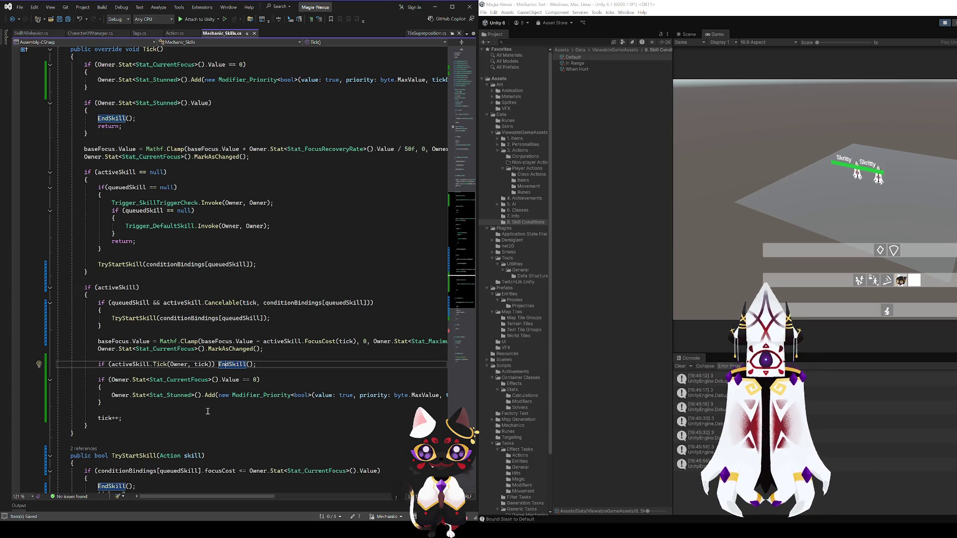
# Scroll further to highlight tick, EndSkill and TryStartSkill references
pyautogui.click(106, 418)
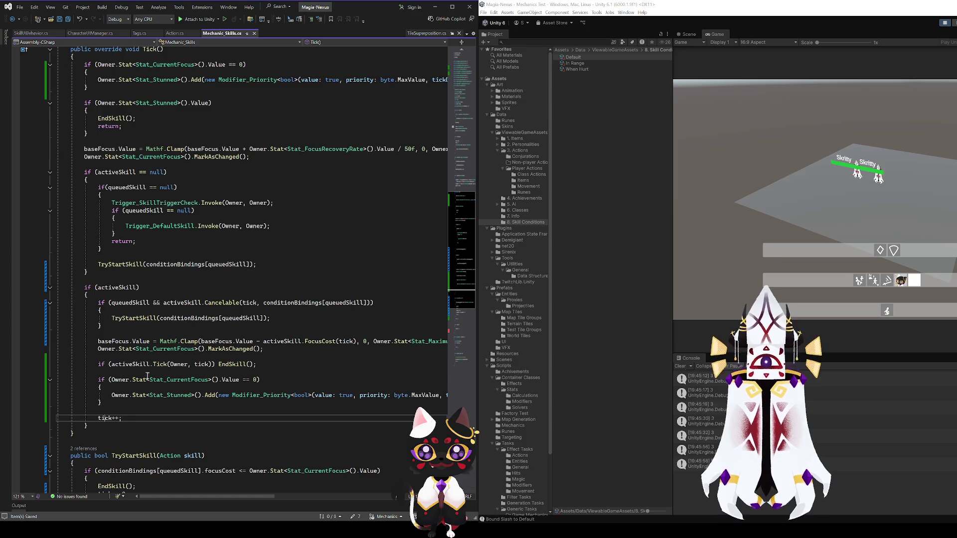
pyautogui.scroll(-4, 142, 416)
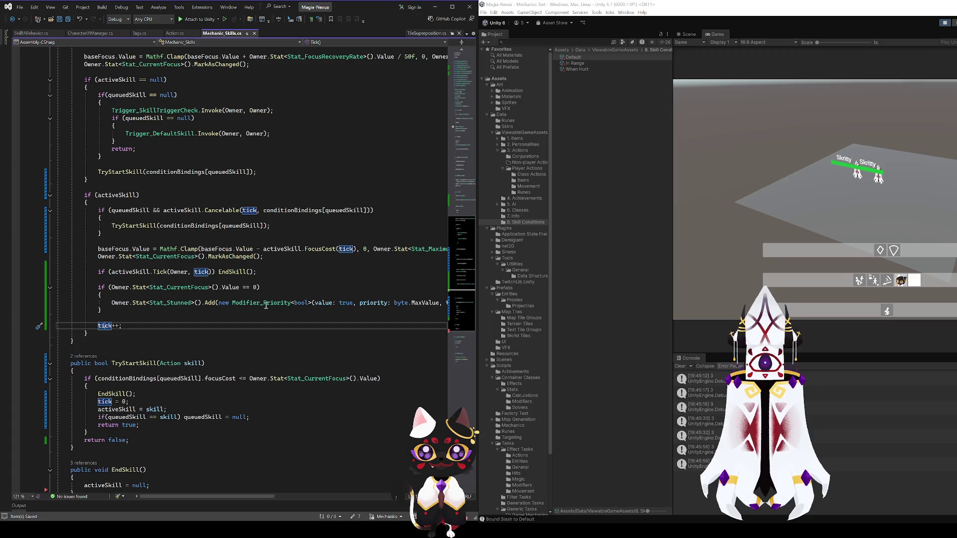
pyautogui.click(229, 273)
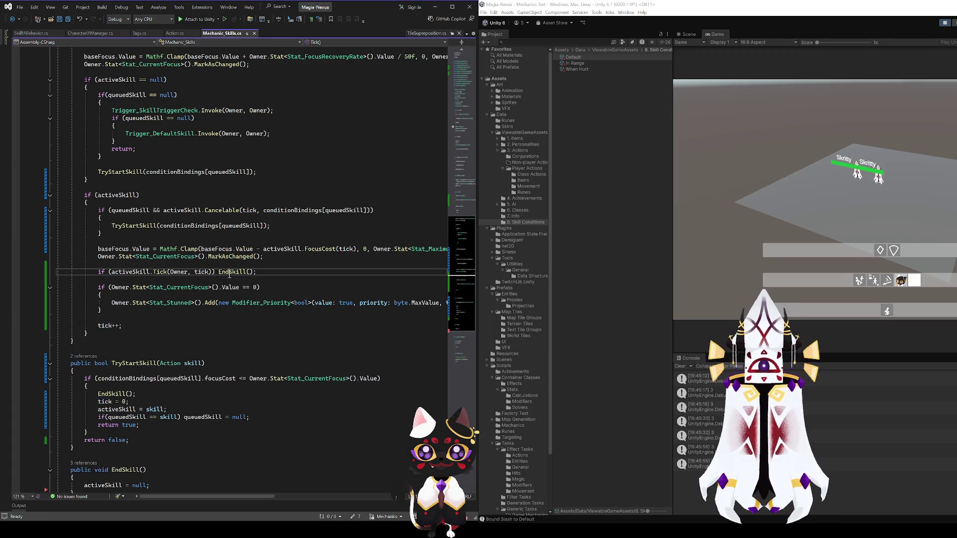
pyautogui.scroll(-4, 200, 343)
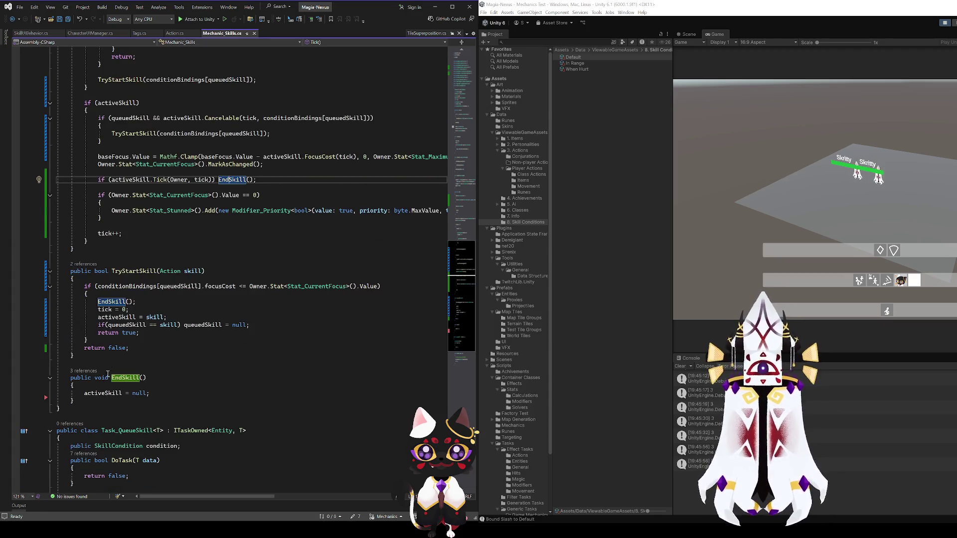
pyautogui.click(105, 234)
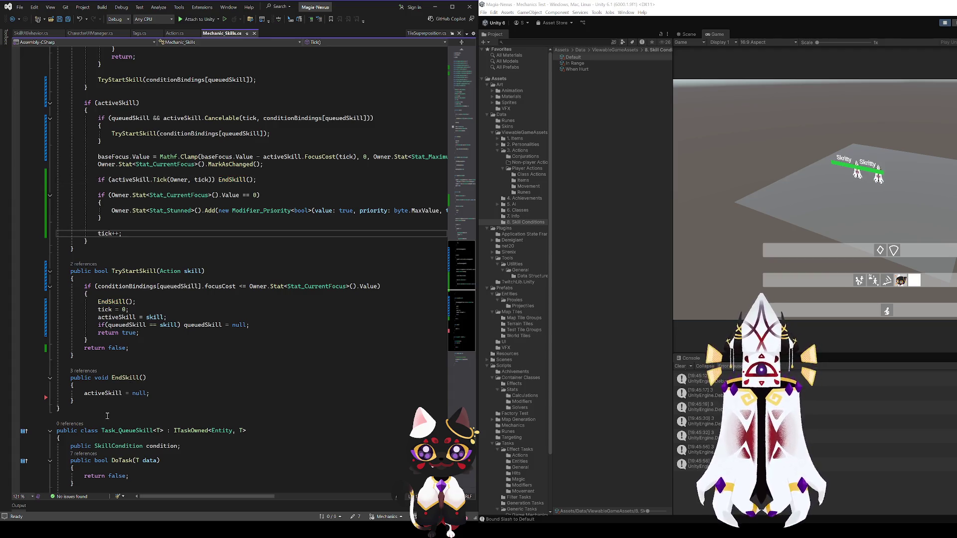
pyautogui.click(129, 271)
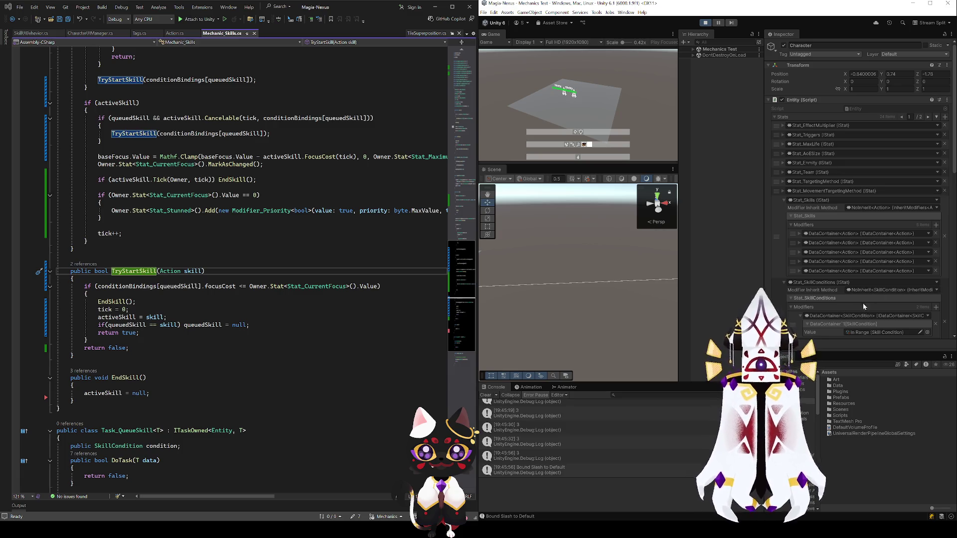
# Check the activeSkill, Tick and EndSkill references, then attach the debugger to Unity
pyautogui.click(133, 271)
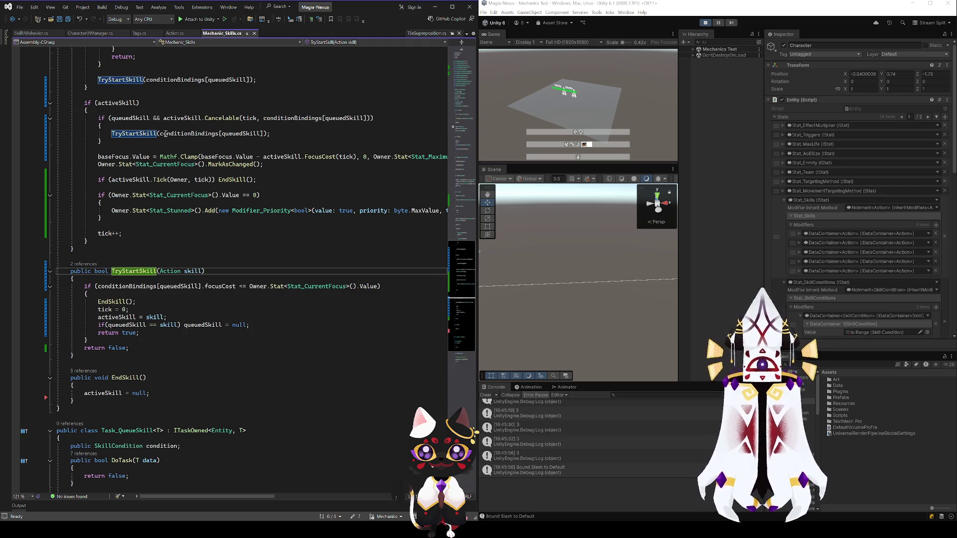
pyautogui.click(160, 179)
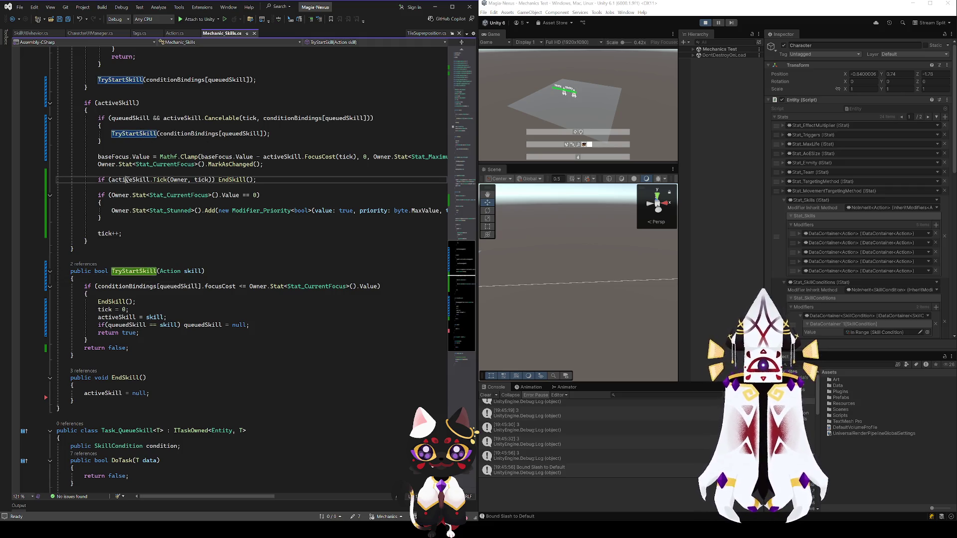
pyautogui.click(235, 180)
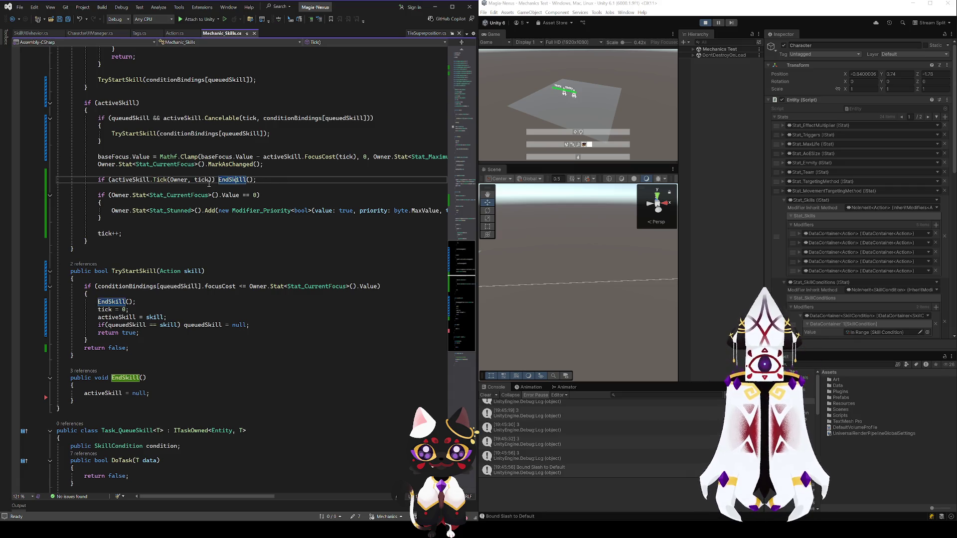
pyautogui.click(133, 180)
pyautogui.click(163, 179)
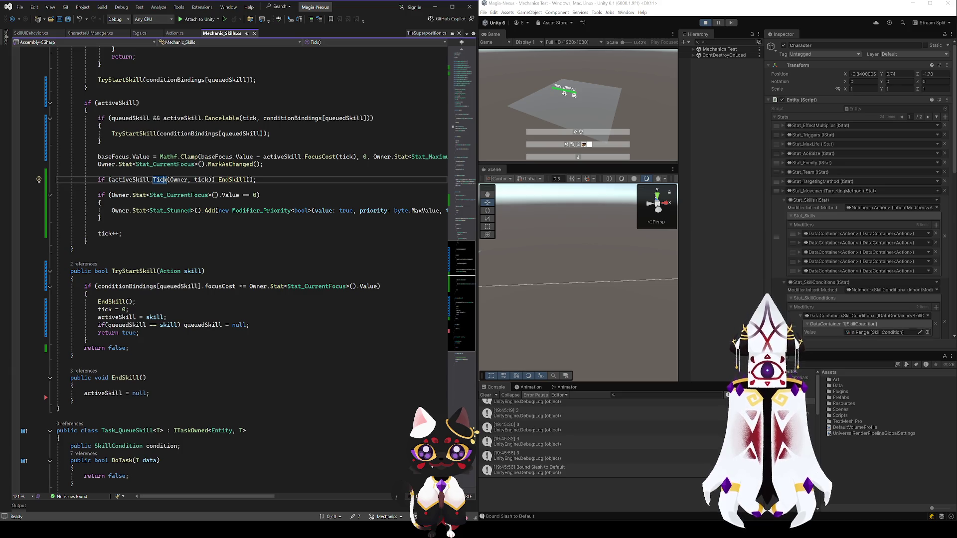
pyautogui.scroll(-10, 861, 186)
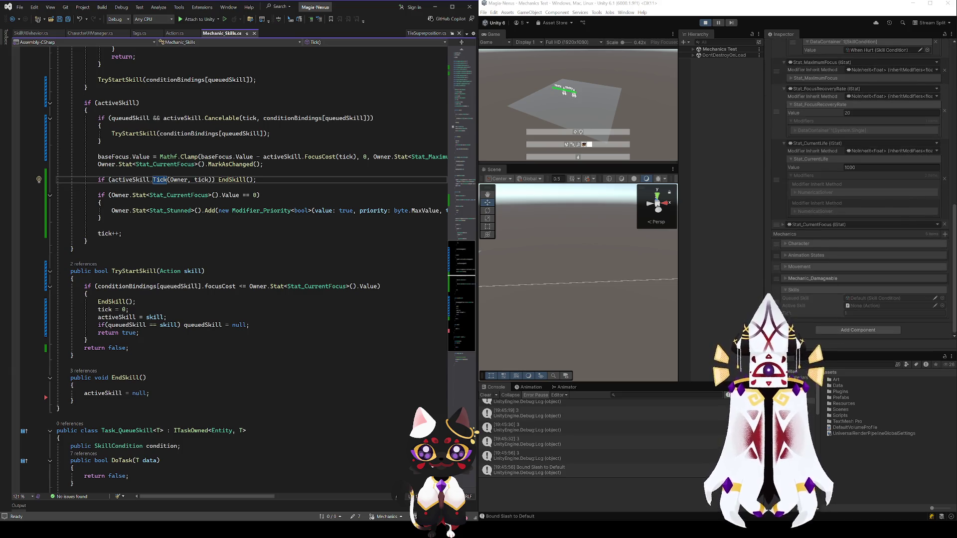
pyautogui.scroll(15, 91, 227)
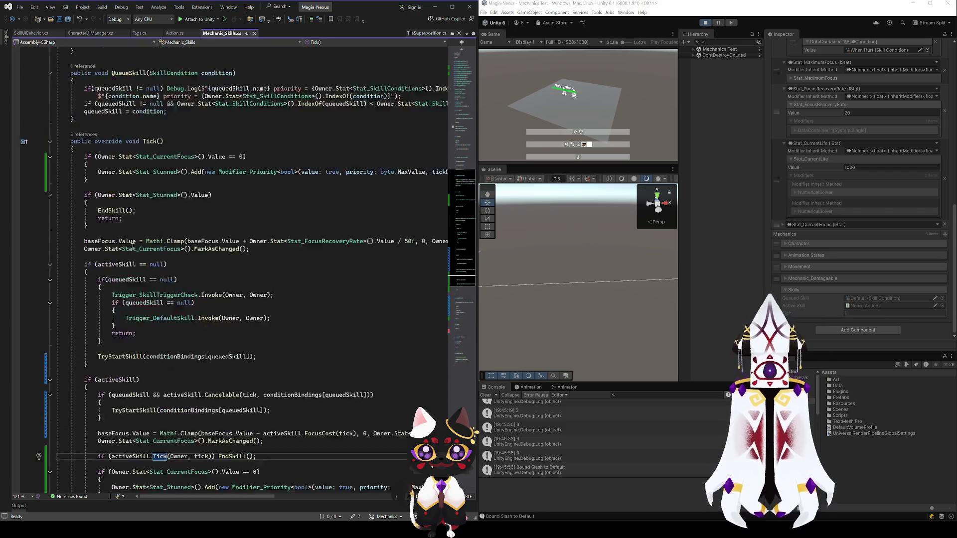
pyautogui.click(187, 20)
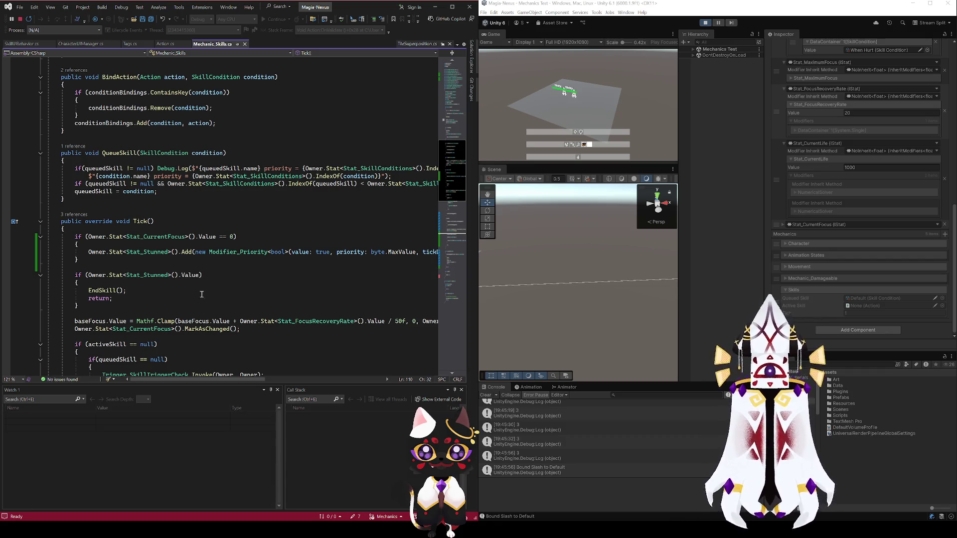
# Add tick, activeSkill and queuedSkill to the watch list with Shift+F9
pyautogui.scroll(-4, 202, 294)
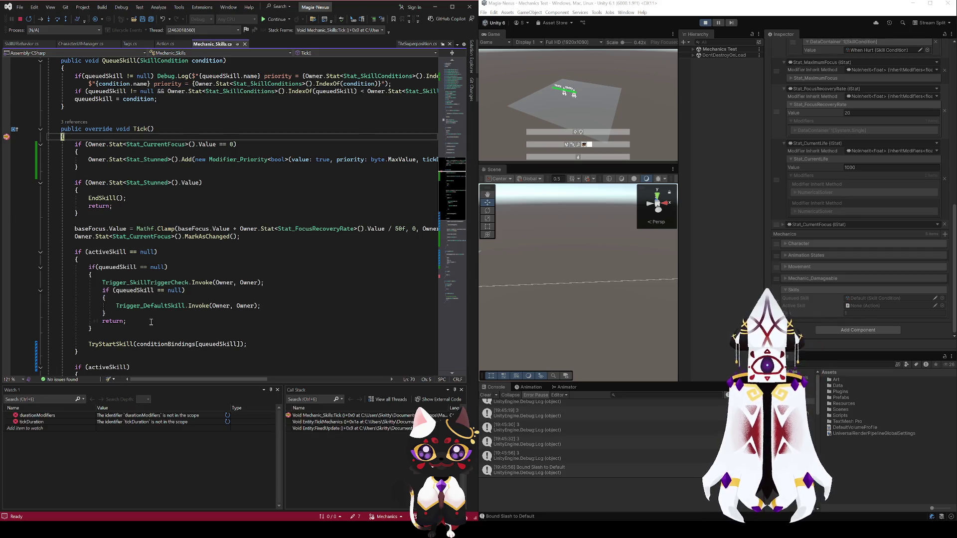
pyautogui.scroll(15, 151, 322)
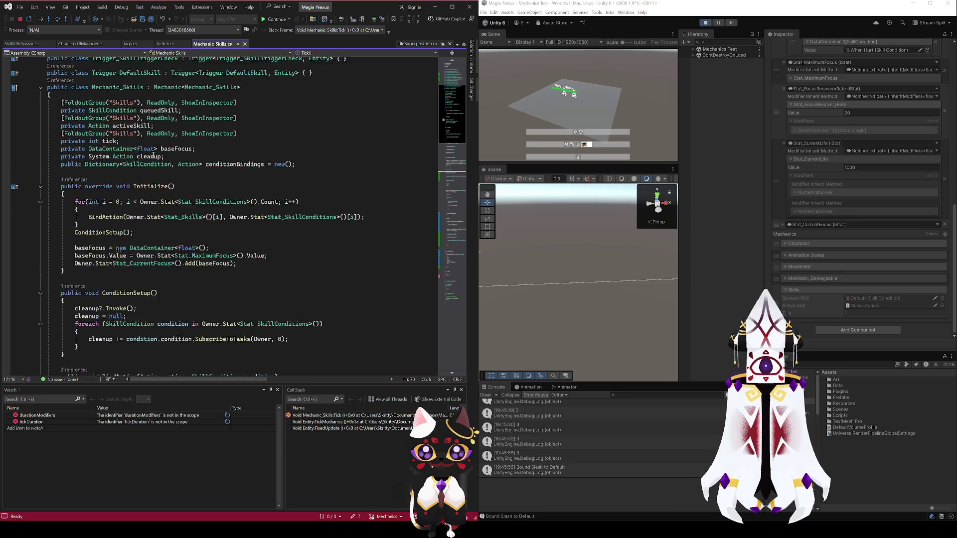
pyautogui.scroll(1, 150, 158)
pyautogui.click(108, 166)
pyautogui.hotkey('shift', 'F9')
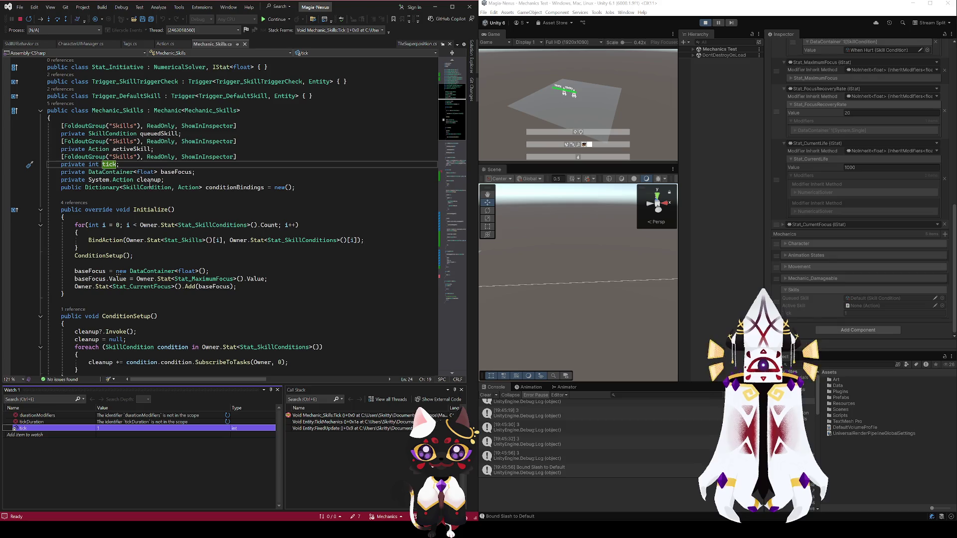
pyautogui.click(129, 149)
pyautogui.hotkey('shift', 'F9')
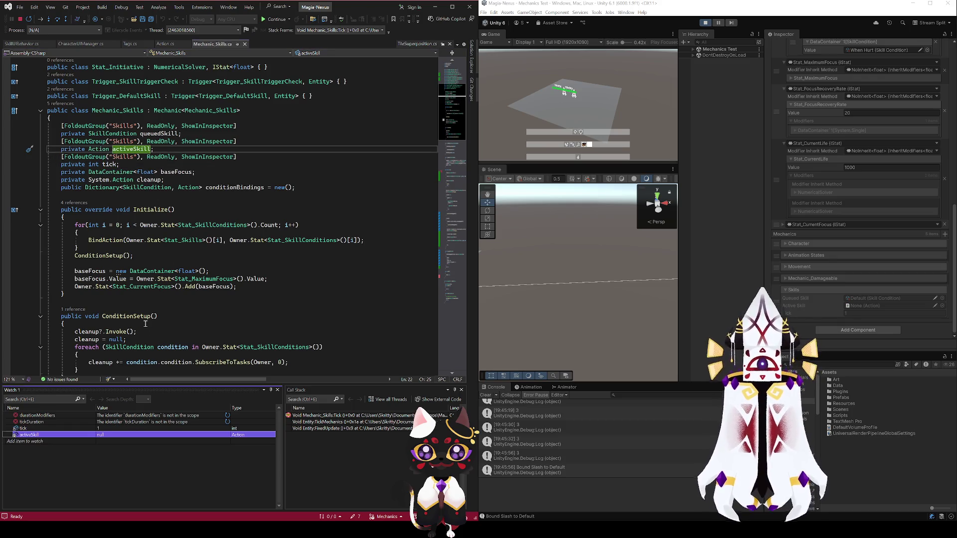
pyautogui.click(152, 133)
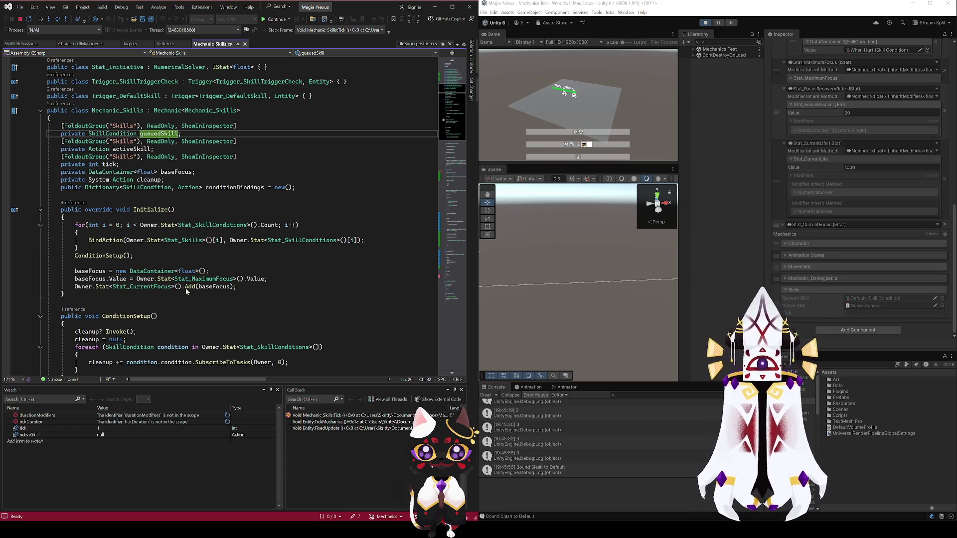
pyautogui.hotkey('shift', 'F9')
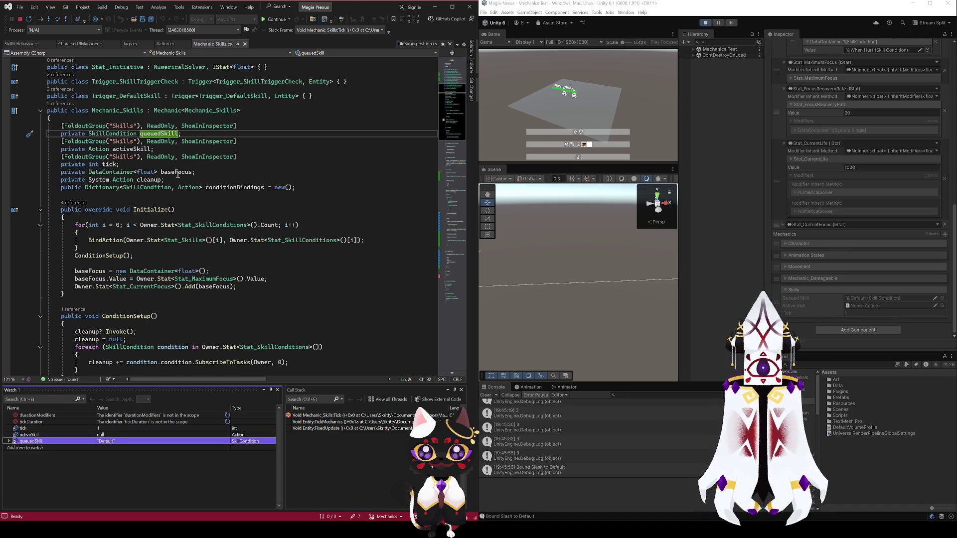
# Resume the paused game with Continue (F5)
pyautogui.scroll(-9, 192, 225)
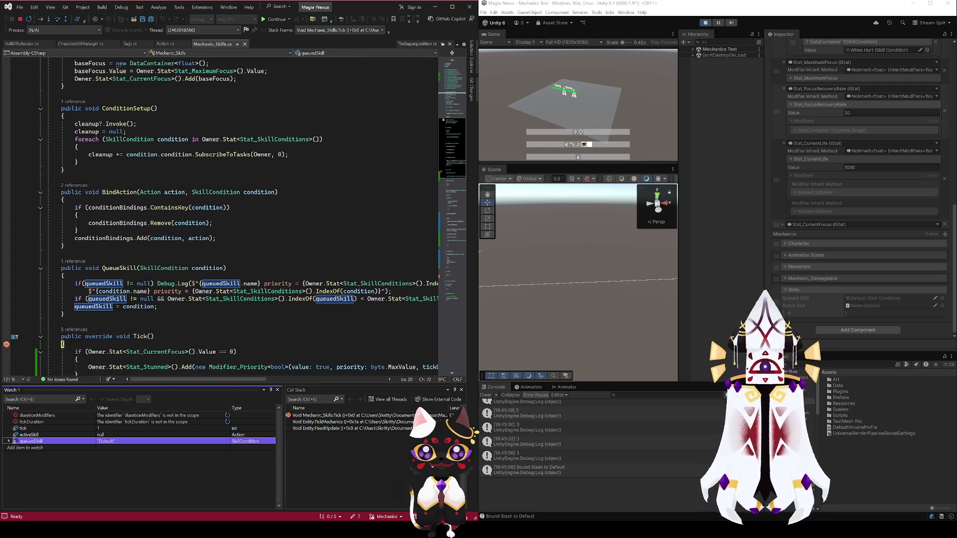
pyautogui.hotkey('alt', 'Tab')
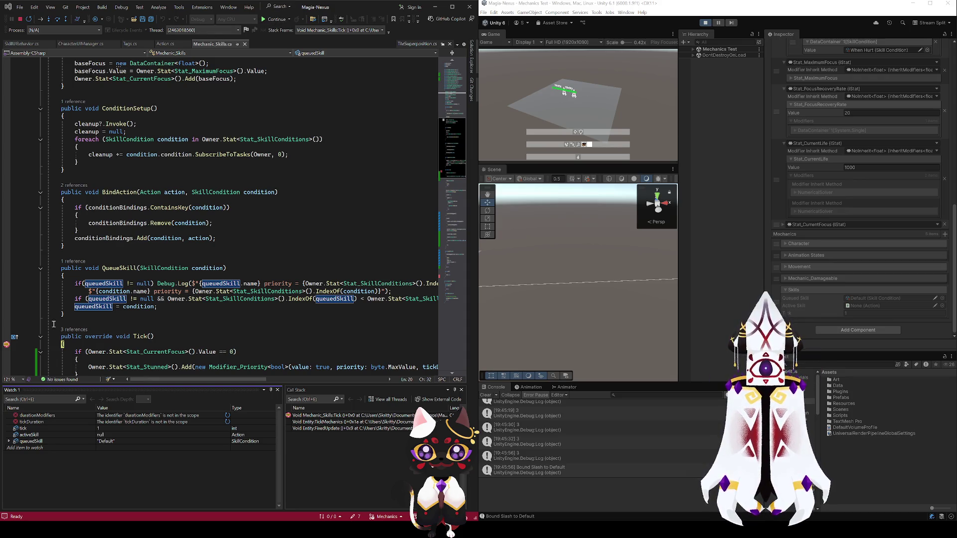
pyautogui.click(9, 346)
pyautogui.press('F5')
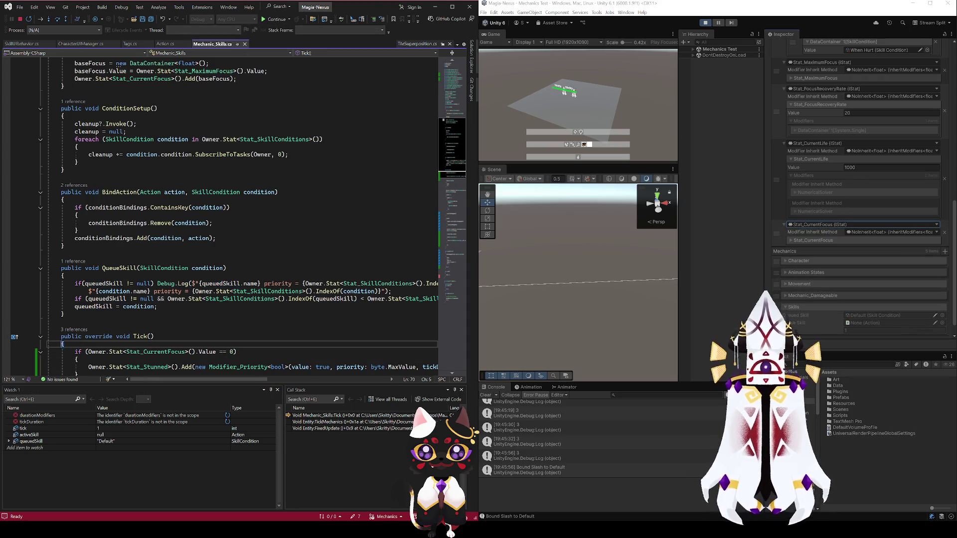
# Expand Stat_CurrentFocus and replace its NaN value with 100
pyautogui.click(812, 240)
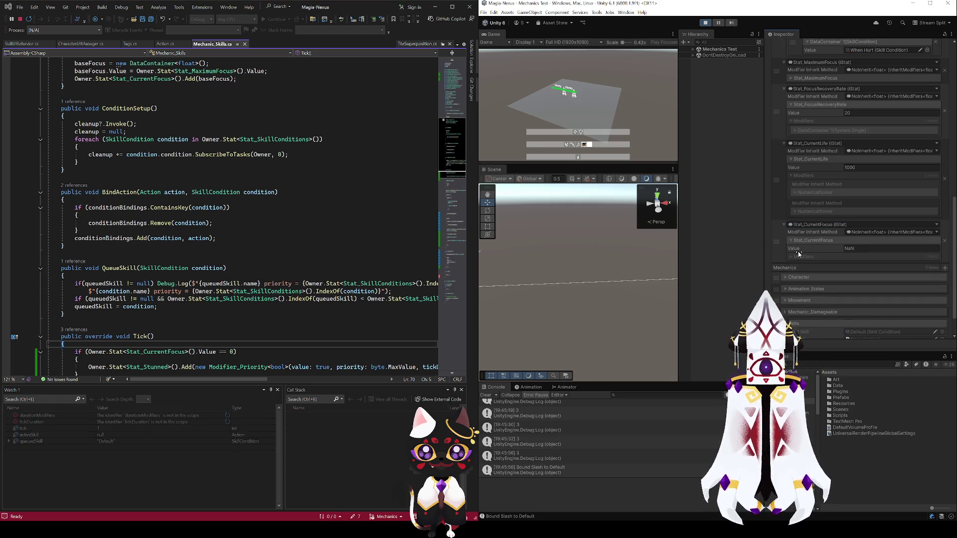
pyautogui.scroll(-11, 224, 217)
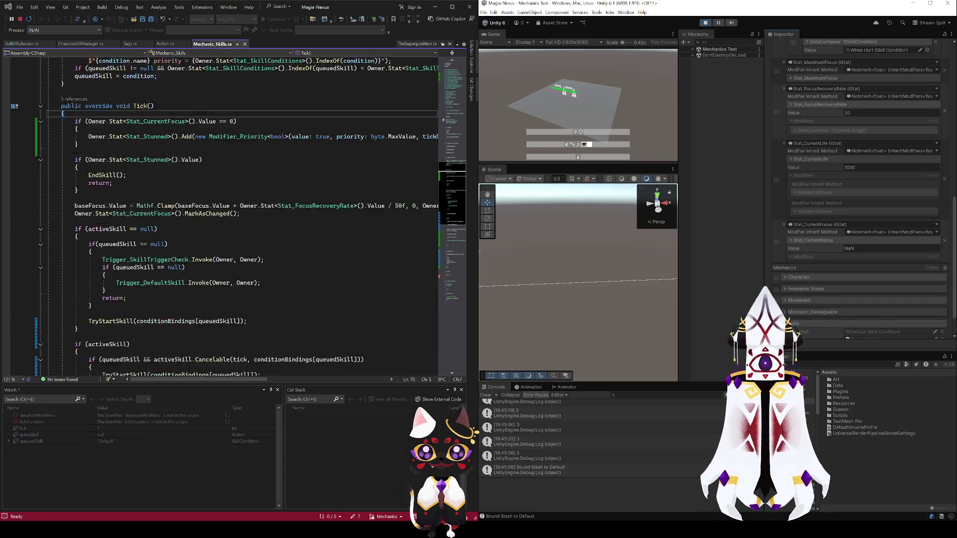
pyautogui.scroll(2, 224, 216)
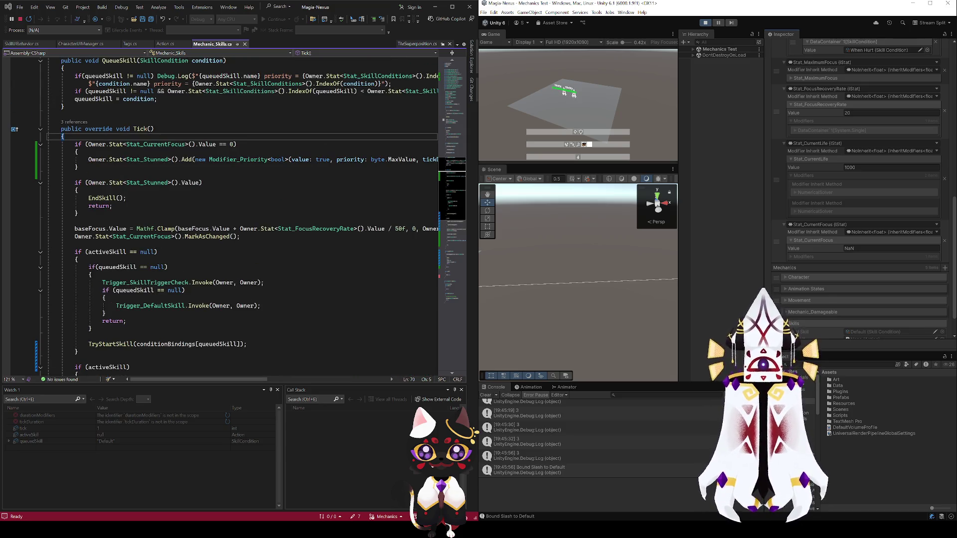
pyautogui.scroll(2, 224, 217)
pyautogui.moveTo(246, 380)
pyautogui.mouseDown()
pyautogui.moveTo(311, 376)
pyautogui.moveTo(243, 375)
pyautogui.mouseUp()
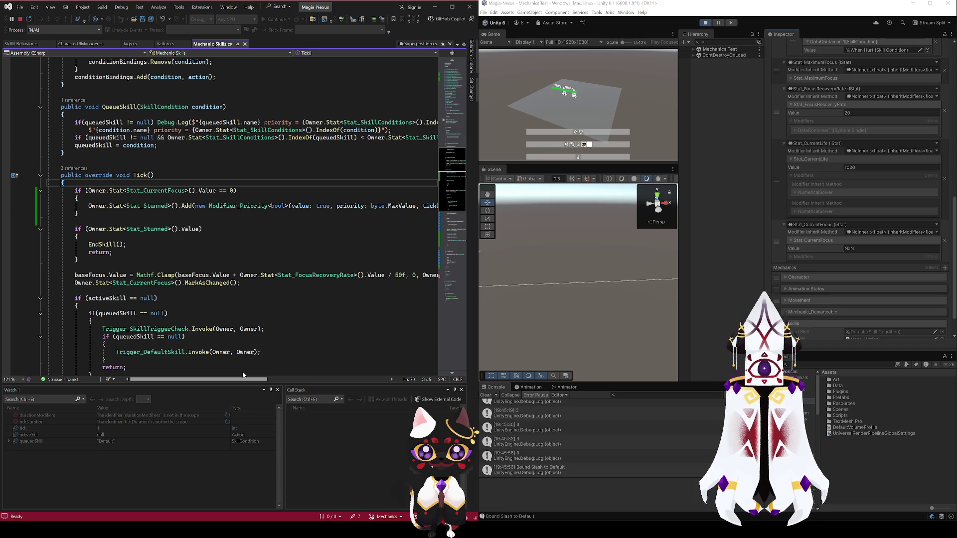
pyautogui.moveTo(243, 374)
pyautogui.mouseDown()
pyautogui.moveTo(260, 372)
pyautogui.moveTo(244, 364)
pyautogui.mouseUp()
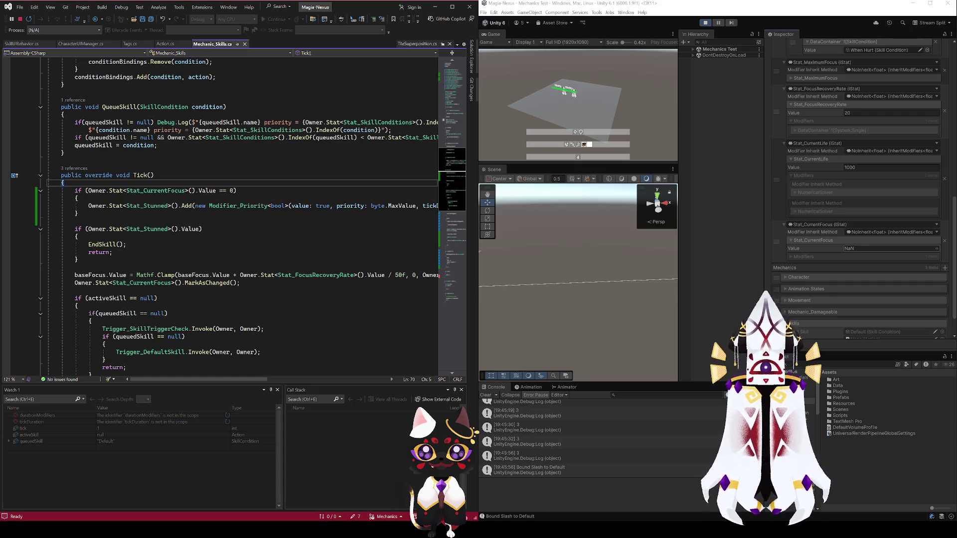
pyautogui.click(865, 248)
pyautogui.write('100')
pyautogui.press('Return')
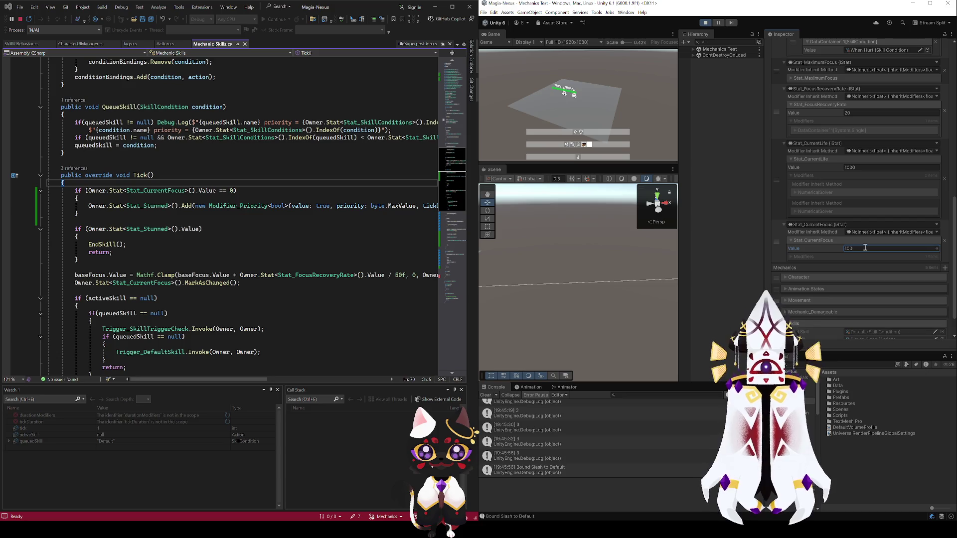
pyautogui.moveTo(578, 258); pyautogui.dragTo(611, 259)
pyautogui.scroll(3, 611, 258)
pyautogui.scroll(-2, 853, 297)
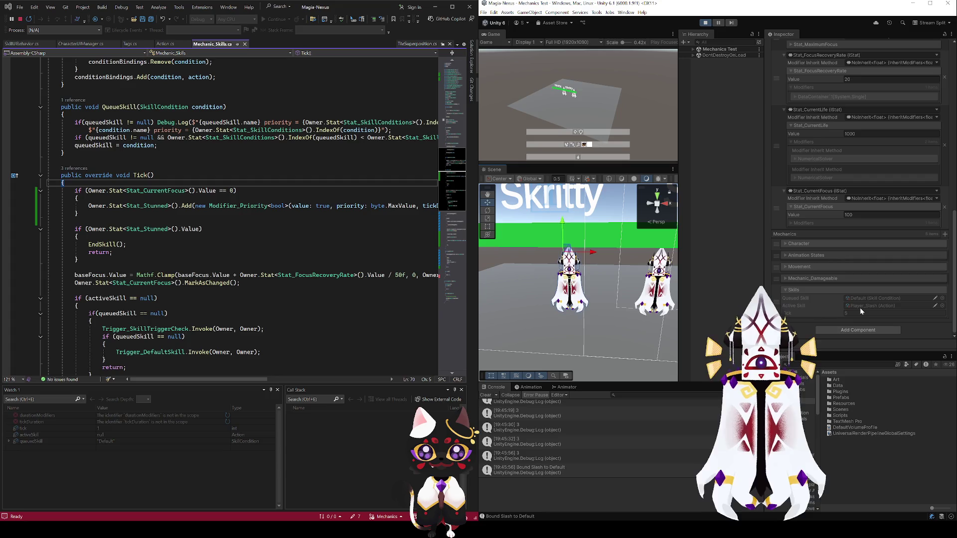
# Orbit to an overhead scene view and expand the Focus modifier's value
pyautogui.moveTo(640, 264)
pyautogui.mouseDown()
pyautogui.moveTo(639, 277)
pyautogui.moveTo(643, 259)
pyautogui.mouseUp()
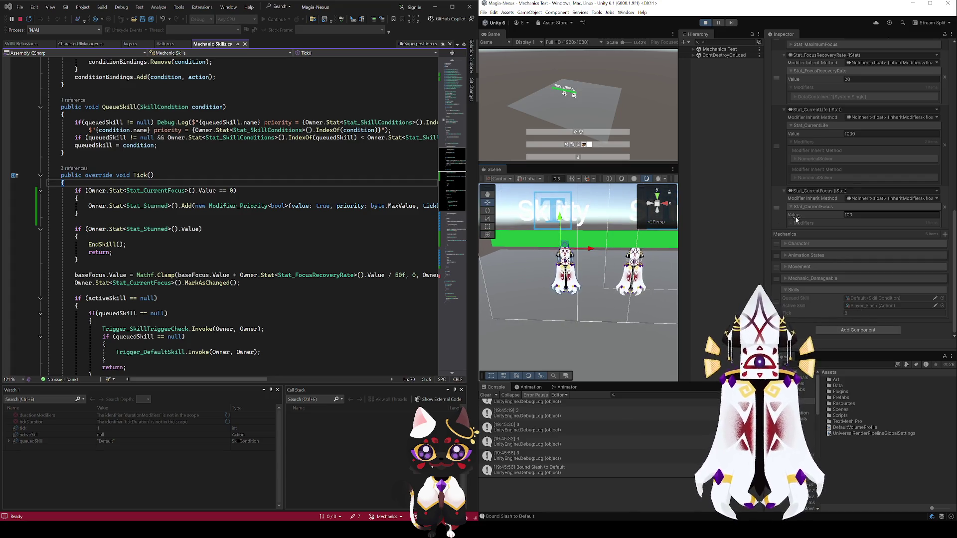
pyautogui.click(795, 232)
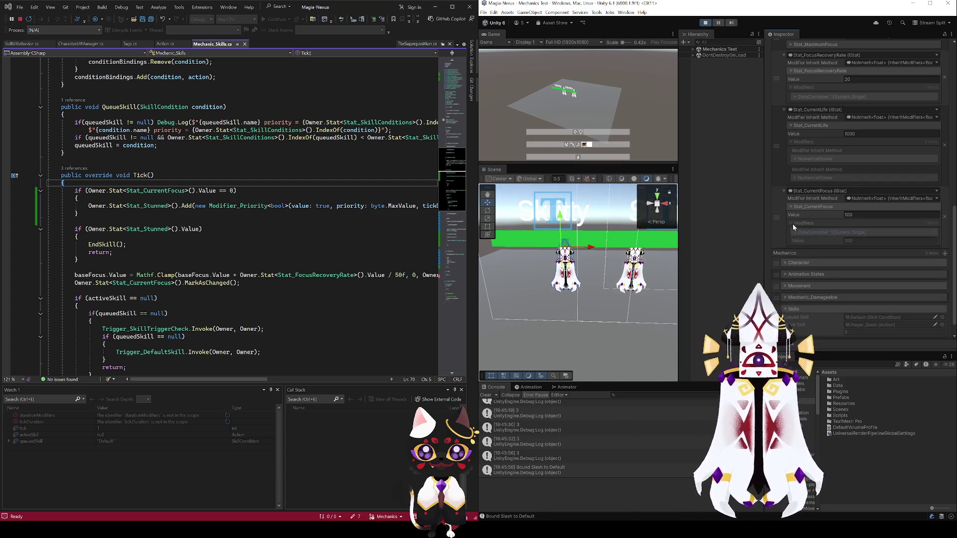
pyautogui.moveTo(633, 264); pyautogui.dragTo(626, 282)
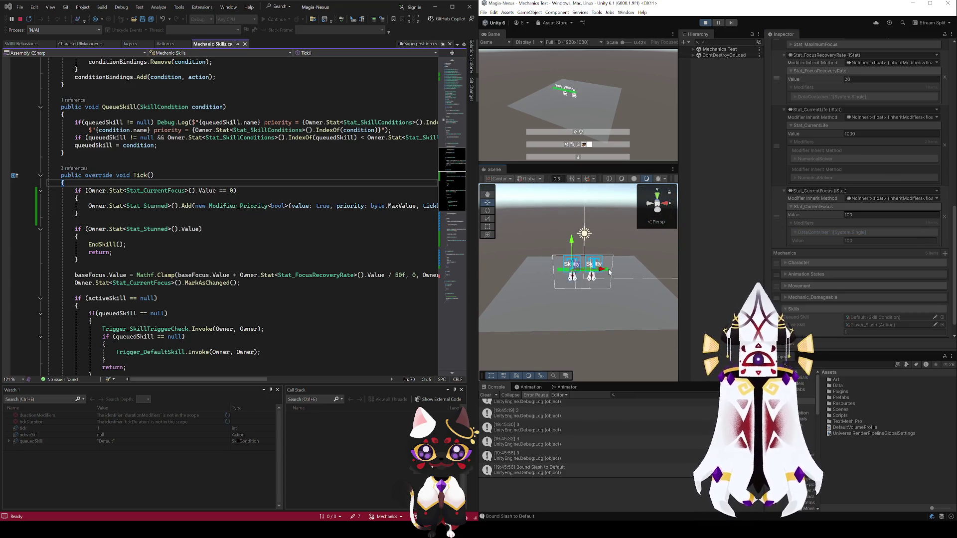
pyautogui.click(693, 49)
# Compare Stat_Team on Character and Character (1), nudge Focus upward, and stop play mode
pyautogui.click(717, 79)
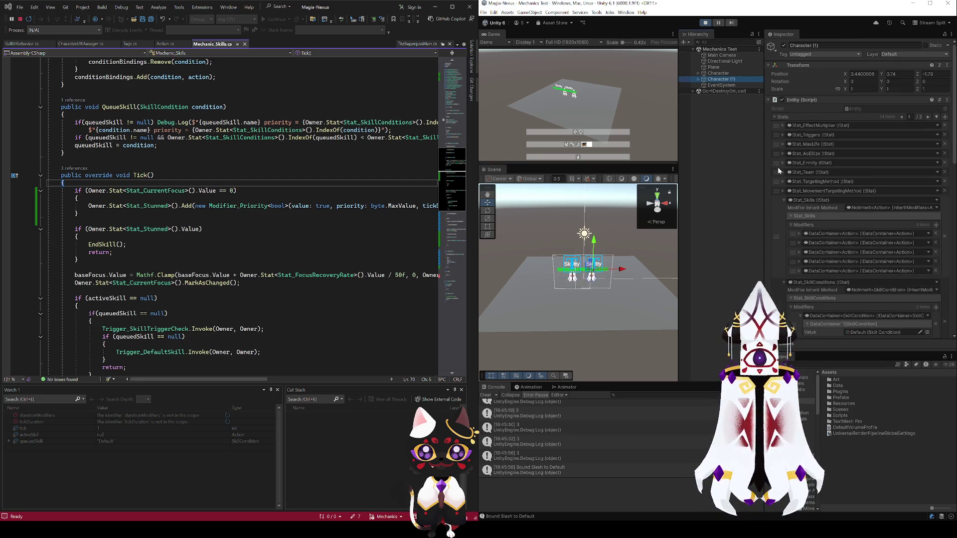
pyautogui.click(783, 172)
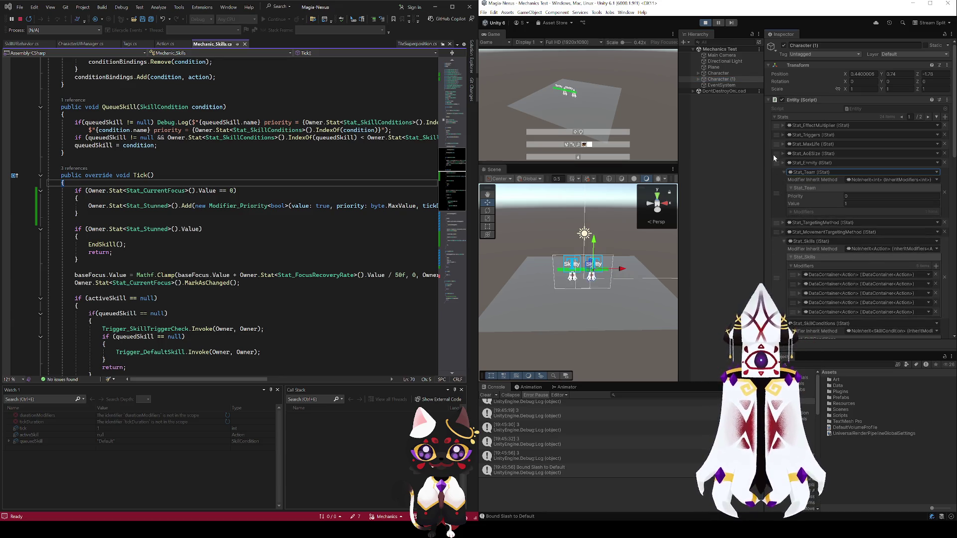
pyautogui.click(717, 73)
pyautogui.click(718, 79)
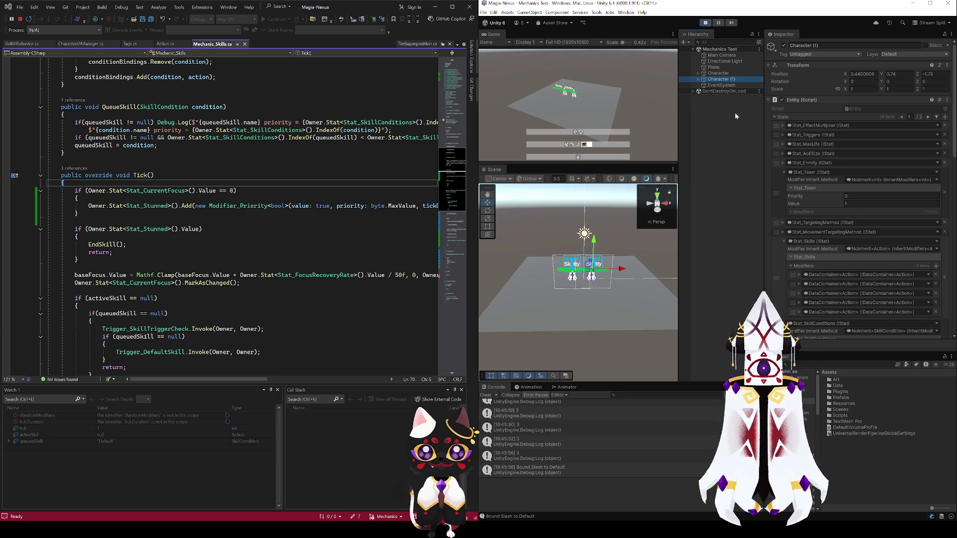
pyautogui.click(718, 73)
pyautogui.scroll(-10, 806, 231)
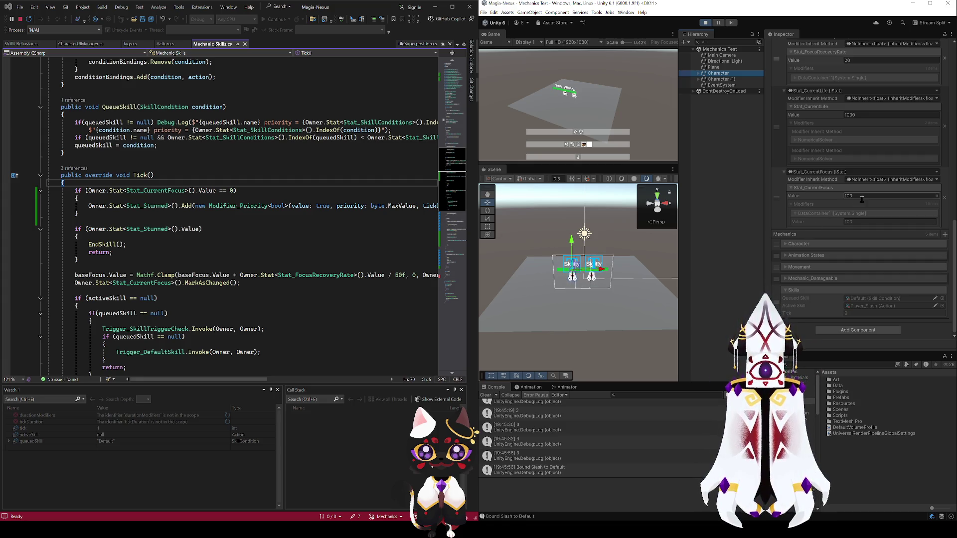
pyautogui.moveTo(792, 198); pyautogui.dragTo(809, 195)
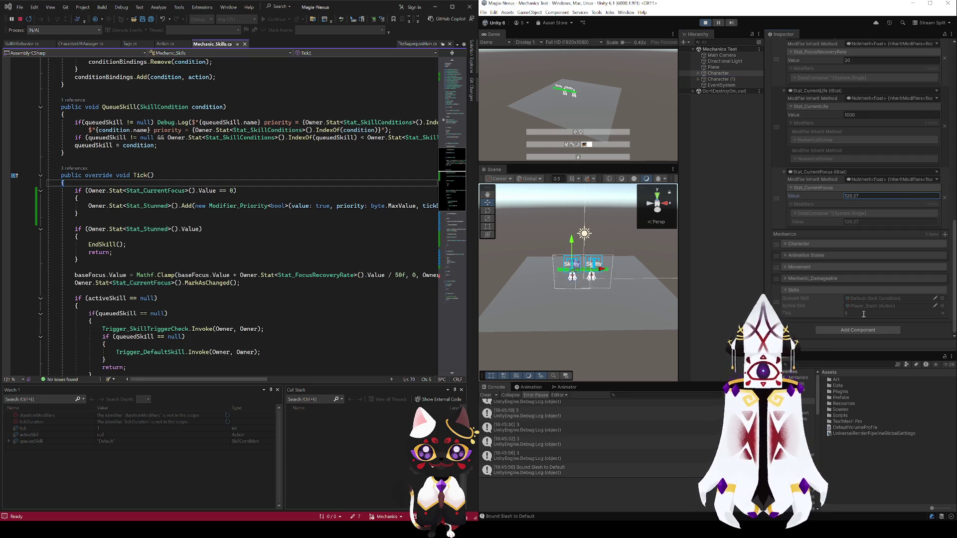
pyautogui.click(703, 22)
# Stop the Visual Studio debugging session
pyautogui.scroll(-5, 224, 214)
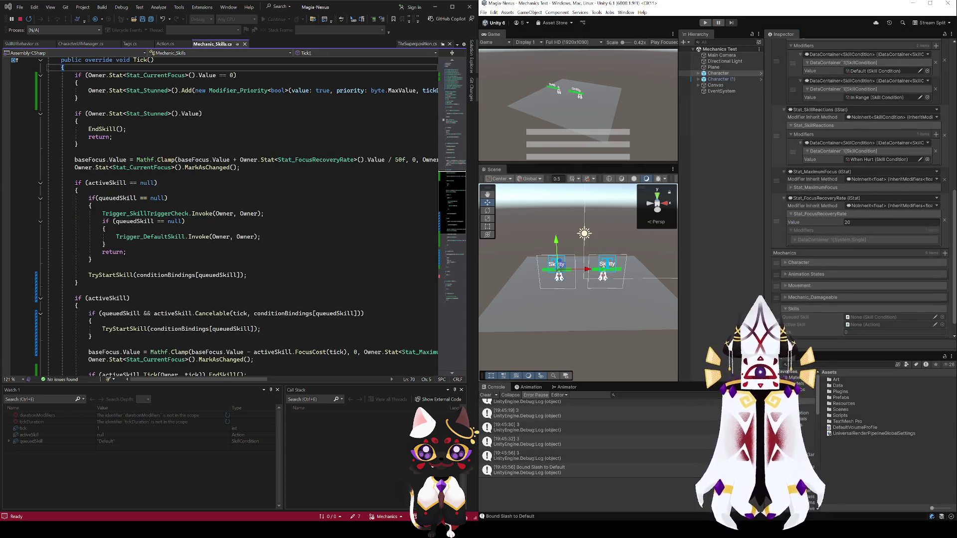
pyautogui.scroll(10, 238, 217)
pyautogui.scroll(-15, 238, 217)
pyautogui.scroll(6, 238, 216)
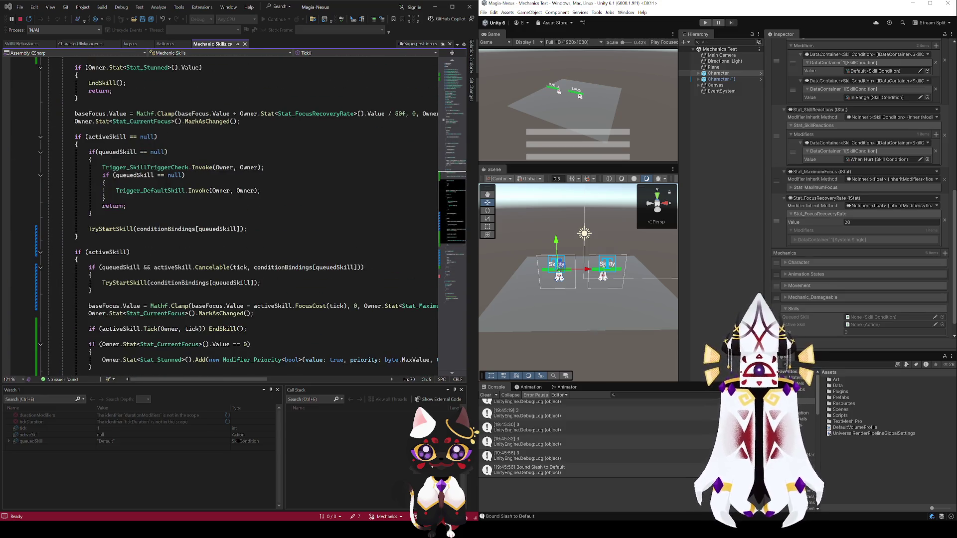
pyautogui.click(224, 179)
pyautogui.hotkey('shift', 'F5')
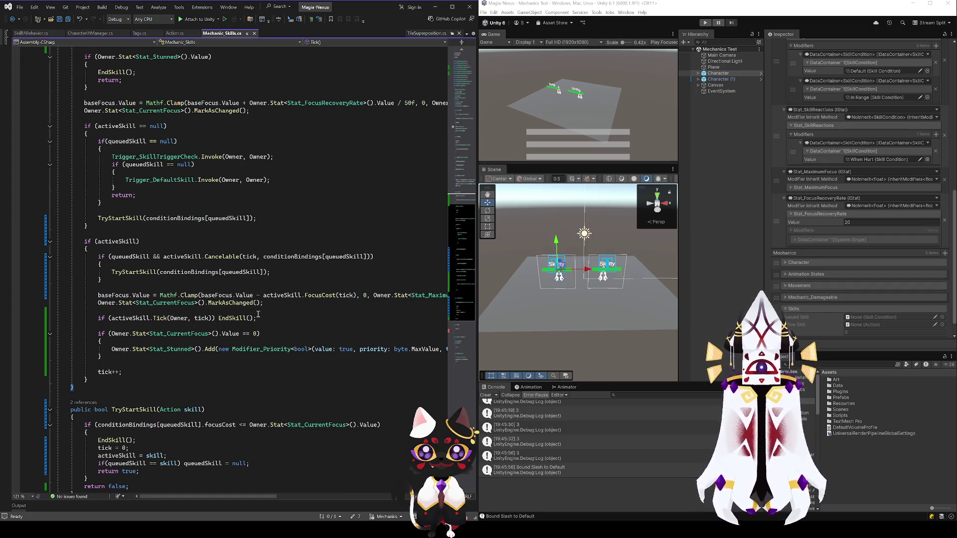
# Remove activeSkill.FocusCost(tick) from the baseFocus Mathf.Clamp line in Tick
pyautogui.scroll(3, 258, 314)
pyautogui.moveTo(167, 497)
pyautogui.mouseDown()
pyautogui.moveTo(200, 497)
pyautogui.moveTo(145, 493)
pyautogui.mouseUp()
pyautogui.moveTo(265, 366); pyautogui.dragTo(356, 365)
pyautogui.hotkey('ctrl', 'c')
pyautogui.press('BackSpace')
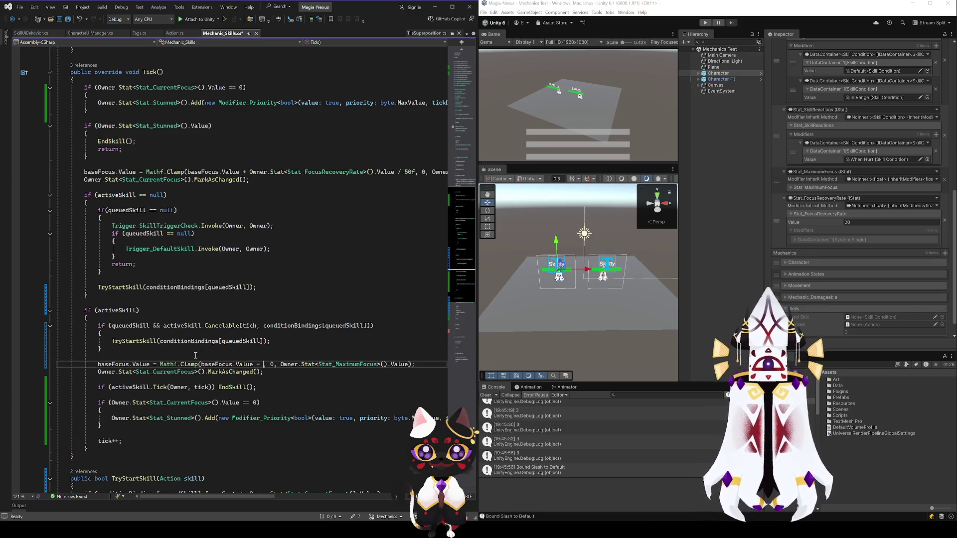
# Store FocusCost(tick) in a cost variable and open an if (!float.IsNaN(cost)) block
pyautogui.hotkey('ctrl', 'Return')
pyautogui.write('float cost =')
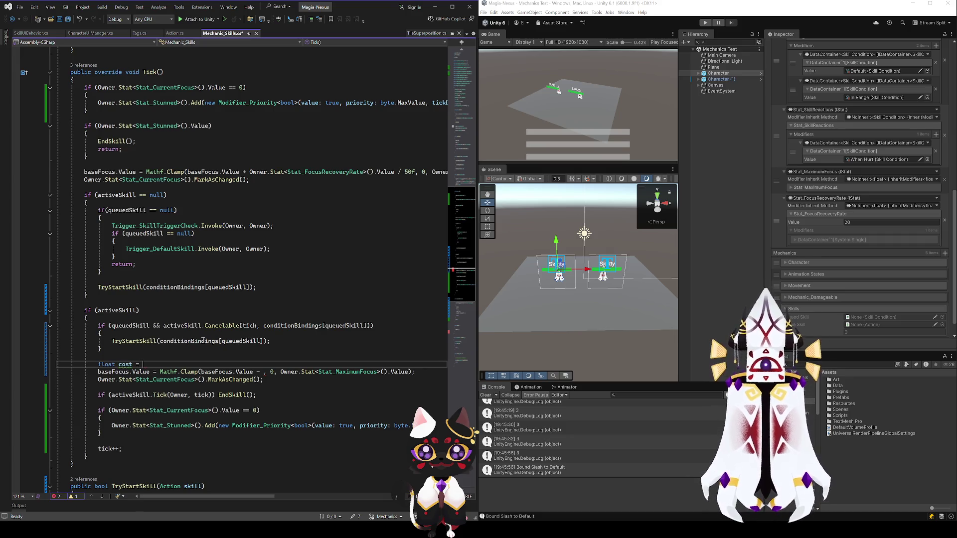
pyautogui.hotkey('ctrl', 'v')
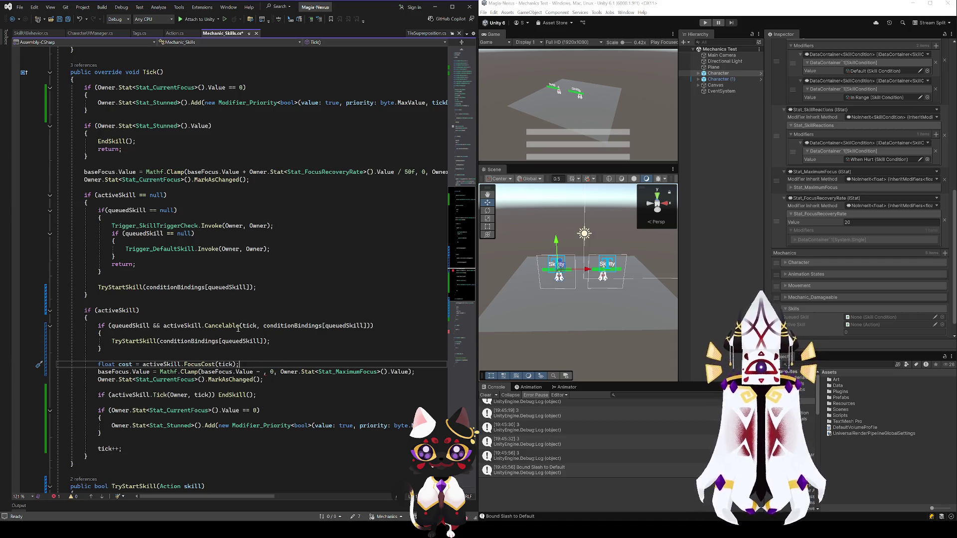
pyautogui.press('Return')
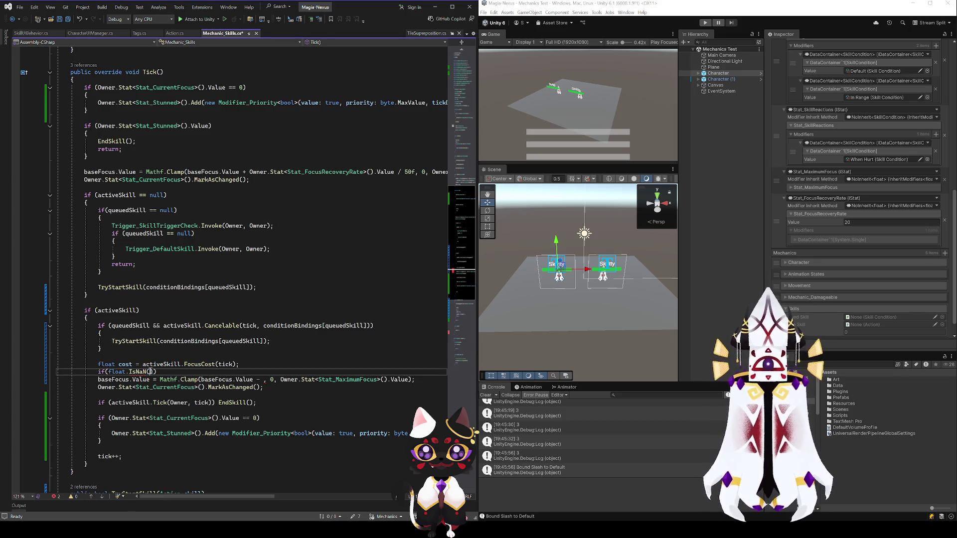
pyautogui.write(')')
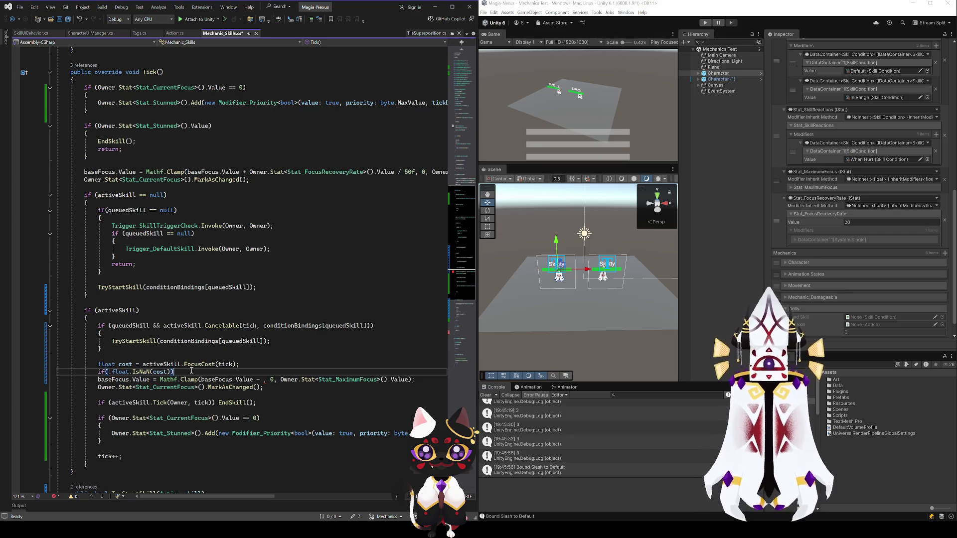
pyautogui.press('Return')
pyautogui.write('{')
pyautogui.press('Return')
# Move the Clamp and MarkAsChanged lines into the block, subtract cost, and save Mechanic_Skills.cs
pyautogui.moveTo(260, 413); pyautogui.dragTo(98, 402)
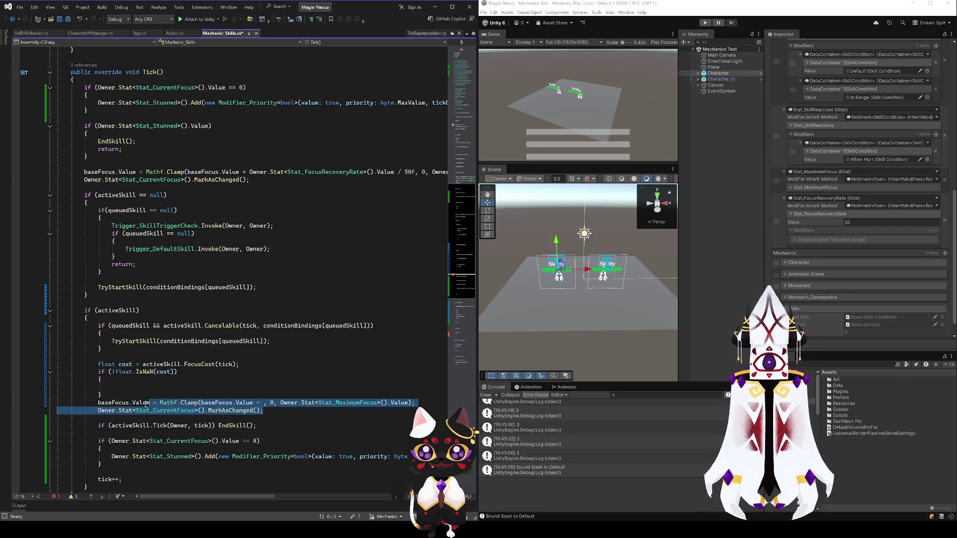
pyautogui.hotkey('ctrl', 'x')
pyautogui.click(125, 387)
pyautogui.hotkey('ctrl', 'v')
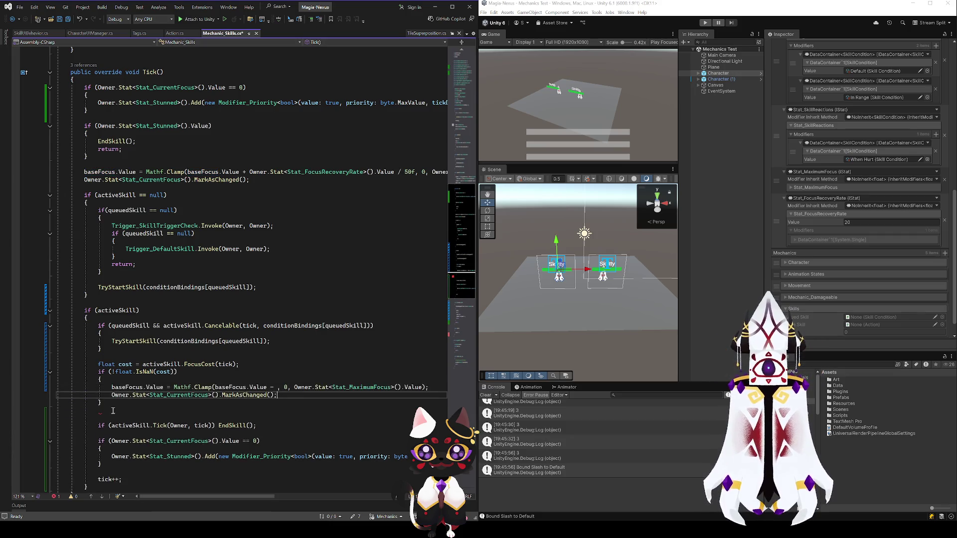
pyautogui.press('Delete')
pyautogui.doubleClick(125, 365)
pyautogui.click(278, 387)
pyautogui.hotkey('ctrl', 'v')
pyautogui.hotkey('ctrl', 's')
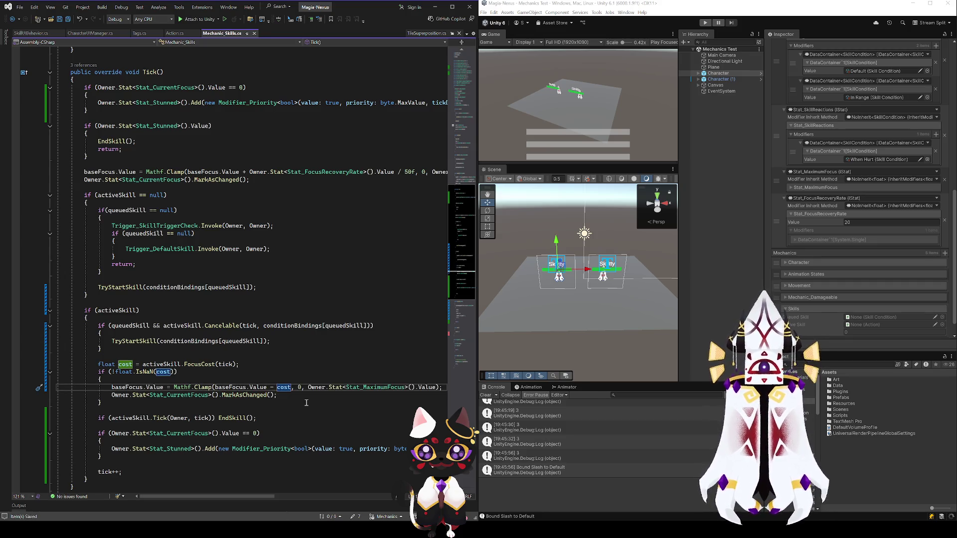
pyautogui.click(145, 372)
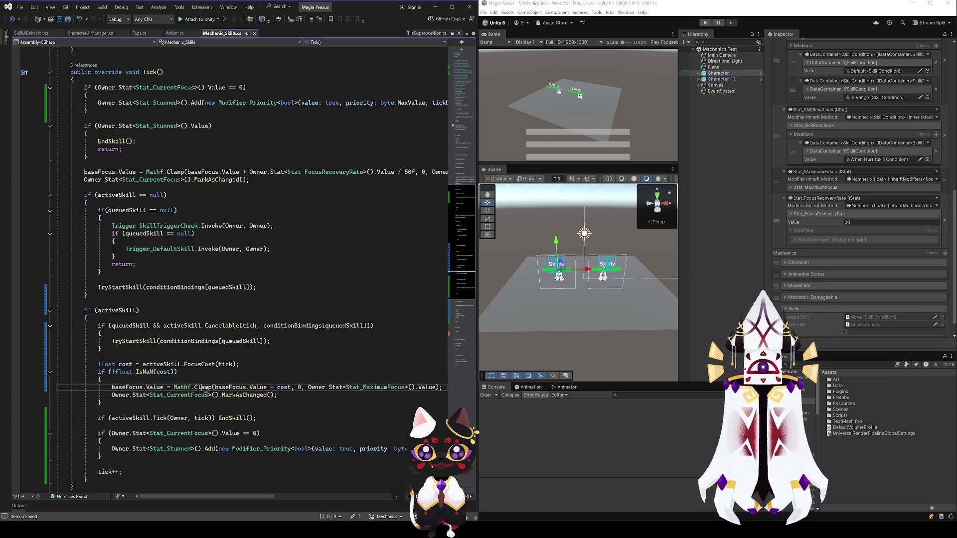
pyautogui.click(269, 364)
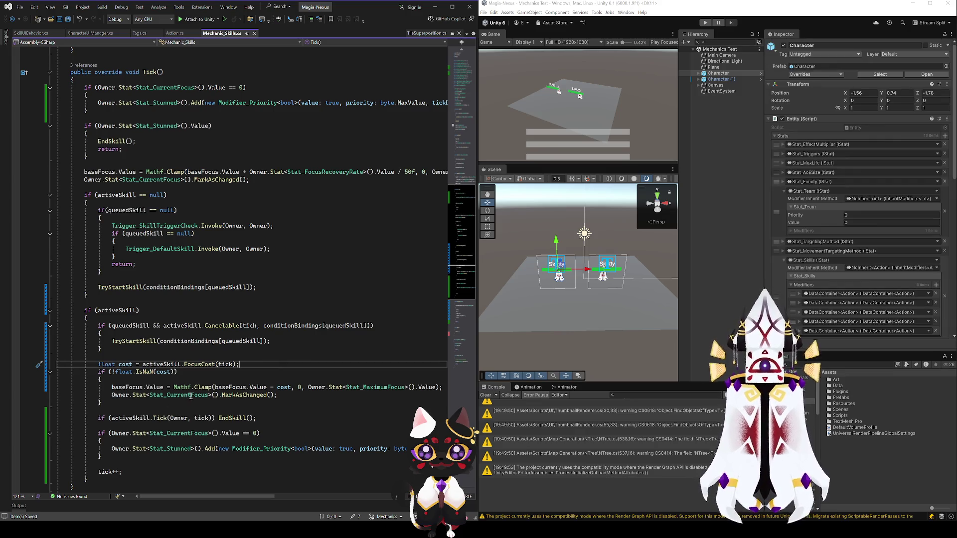
pyautogui.keyDown('ctrl'); pyautogui.click(191, 365); pyautogui.keyUp('ctrl')
pyautogui.click(304, 211)
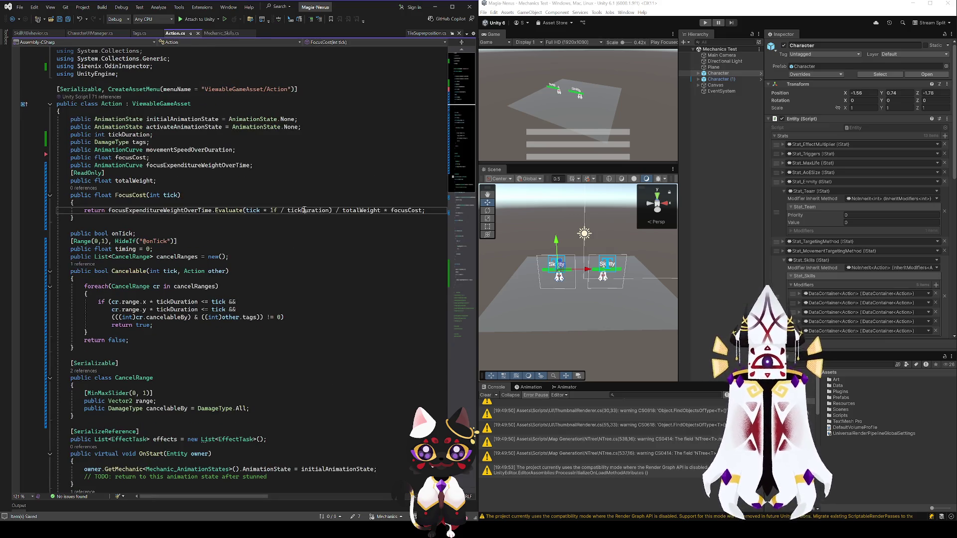
pyautogui.click(353, 210)
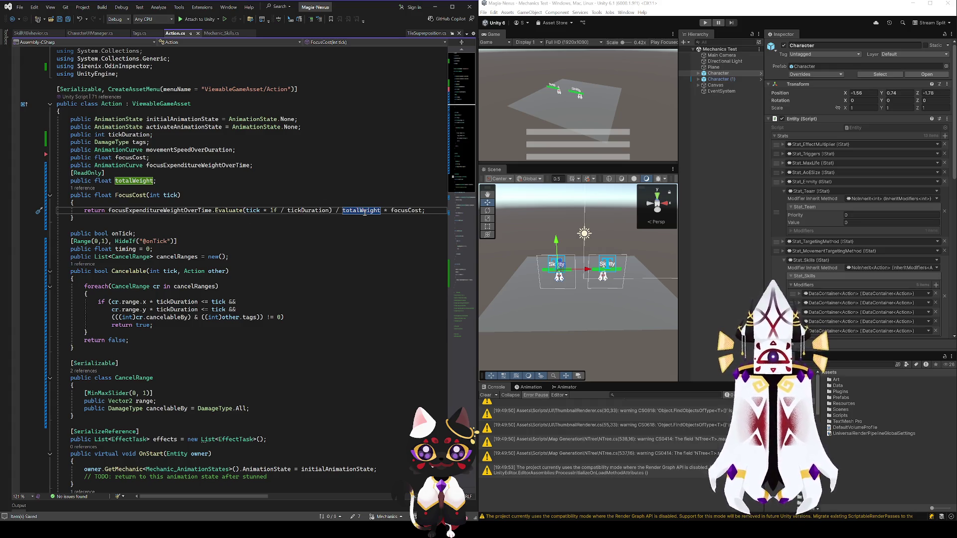
pyautogui.click(12, 22)
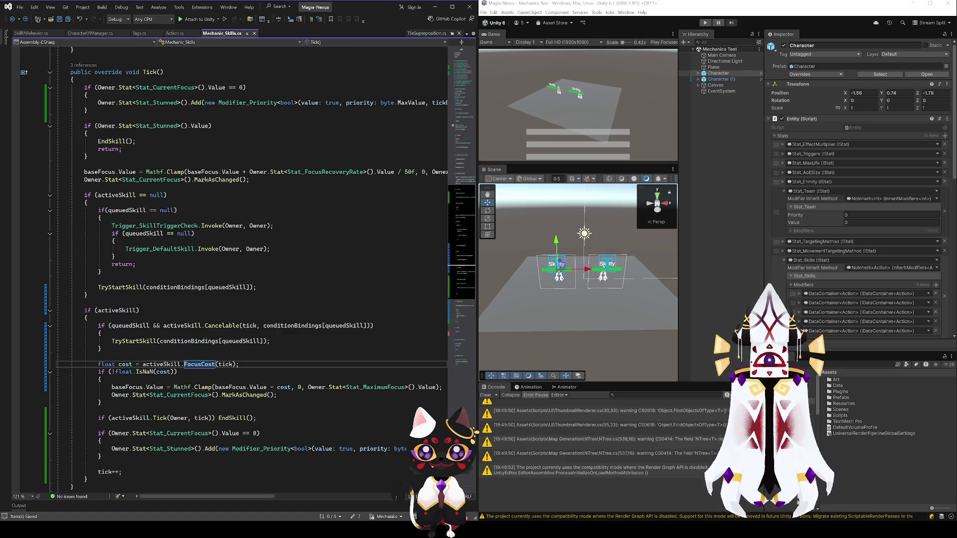
pyautogui.click(809, 419)
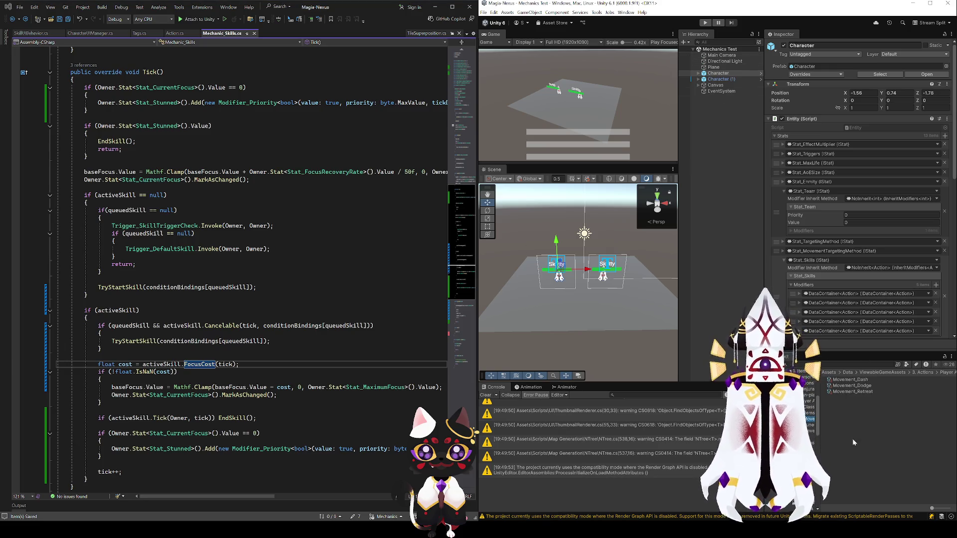
# Compare Movement_Dash, Movement_Dodge and Movement_Retreat in the Inspector, then multi-select all three
pyautogui.click(850, 380)
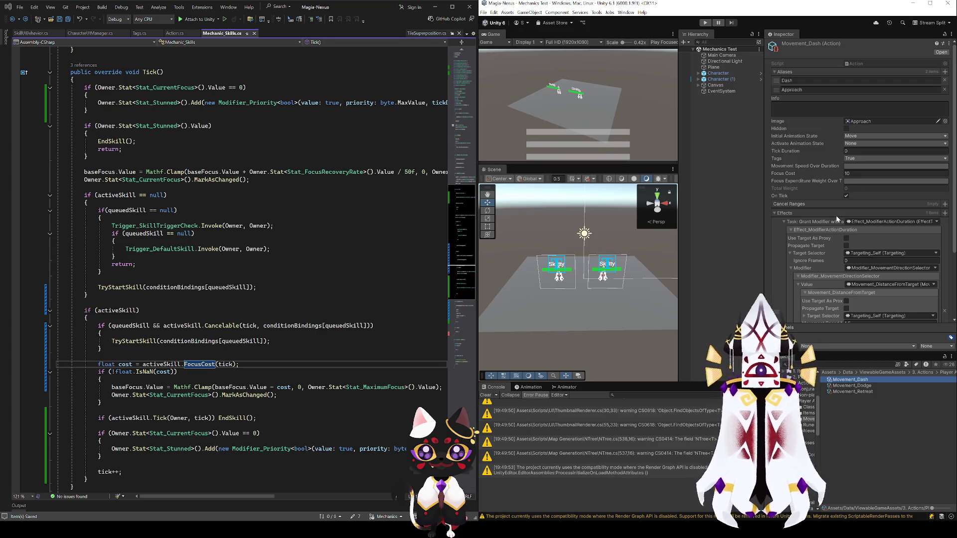
pyautogui.press('Down')
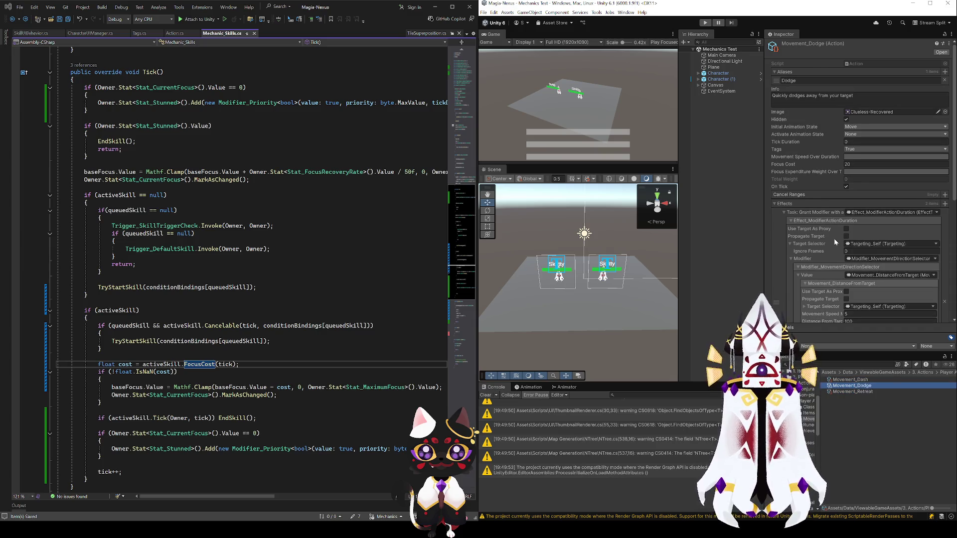
pyautogui.press('Up')
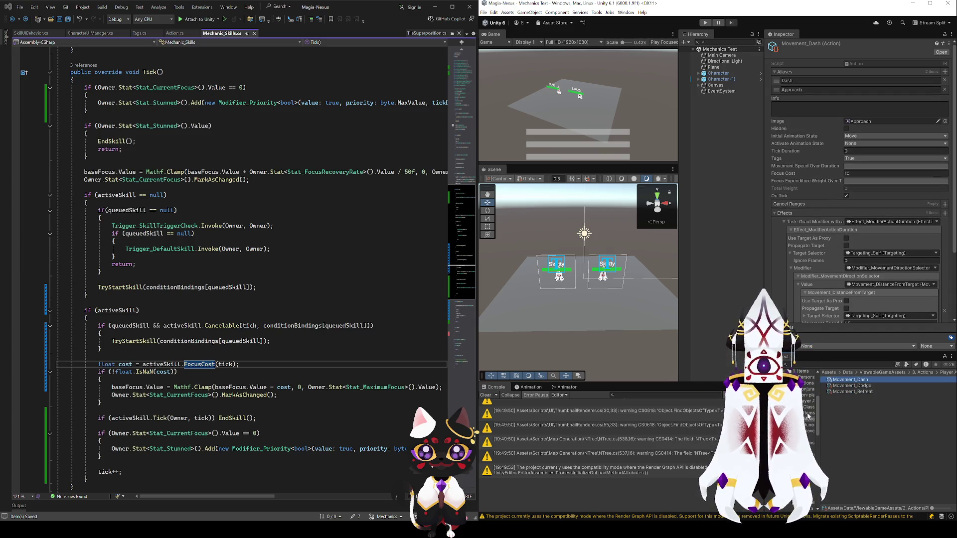
pyautogui.click(853, 386)
pyautogui.press('Up')
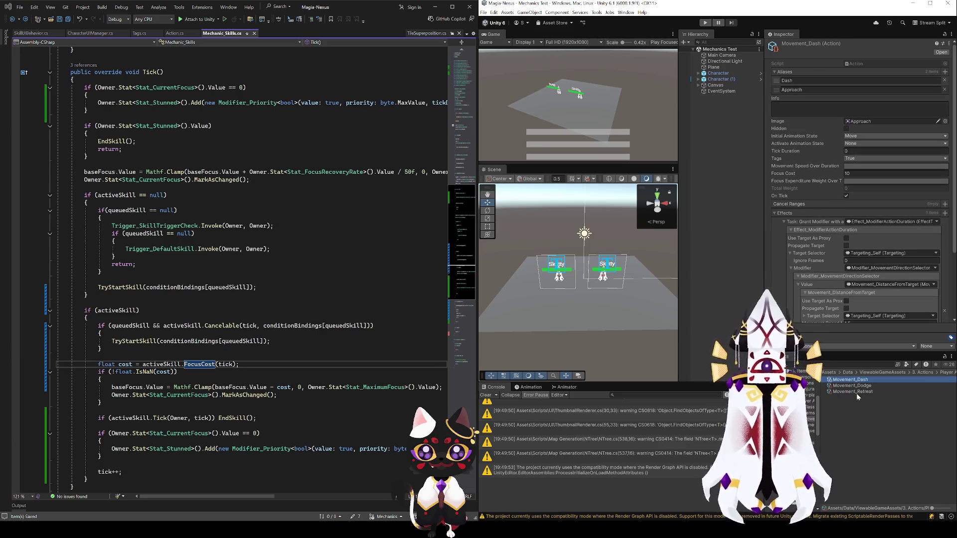
pyautogui.click(856, 393)
pyautogui.press('Up')
pyautogui.press('Up')
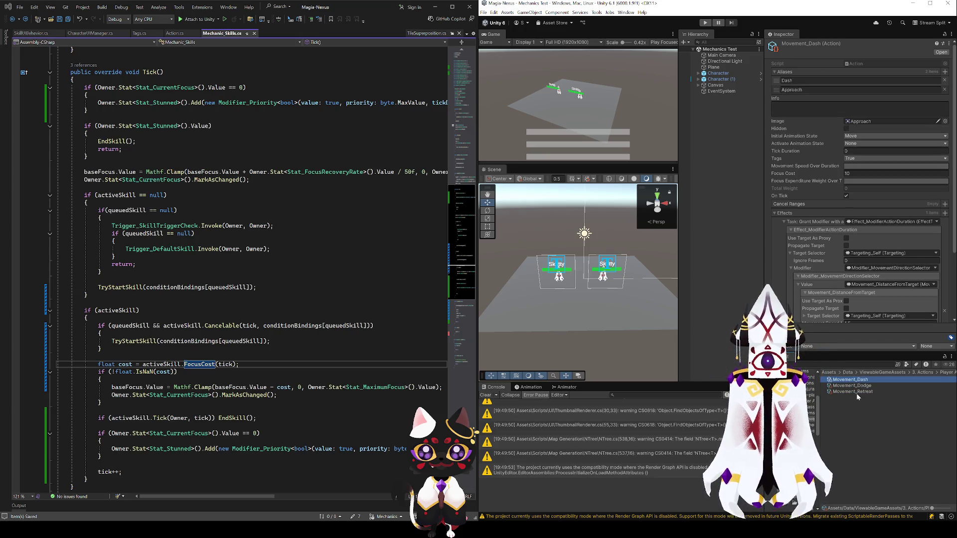
pyautogui.click(856, 392)
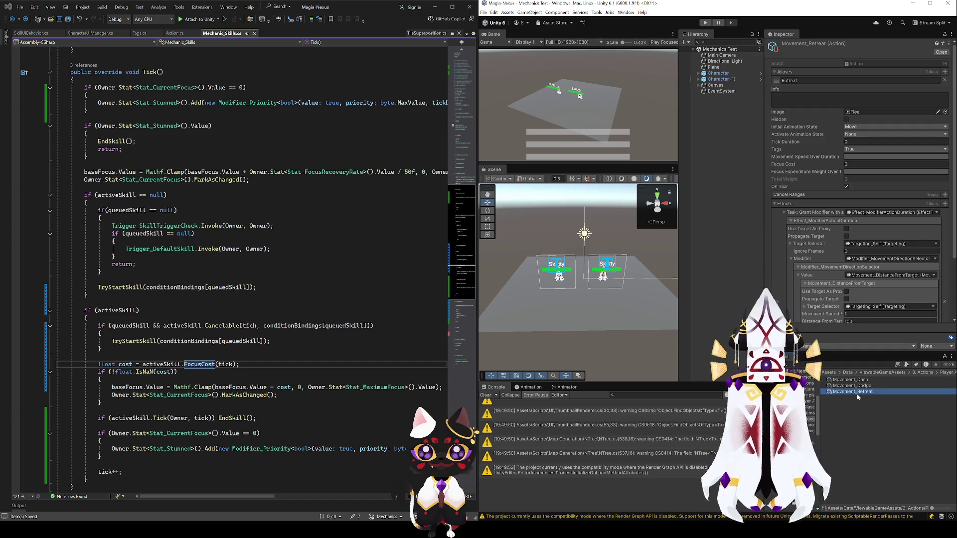
pyautogui.press('Up')
pyautogui.press('Up')
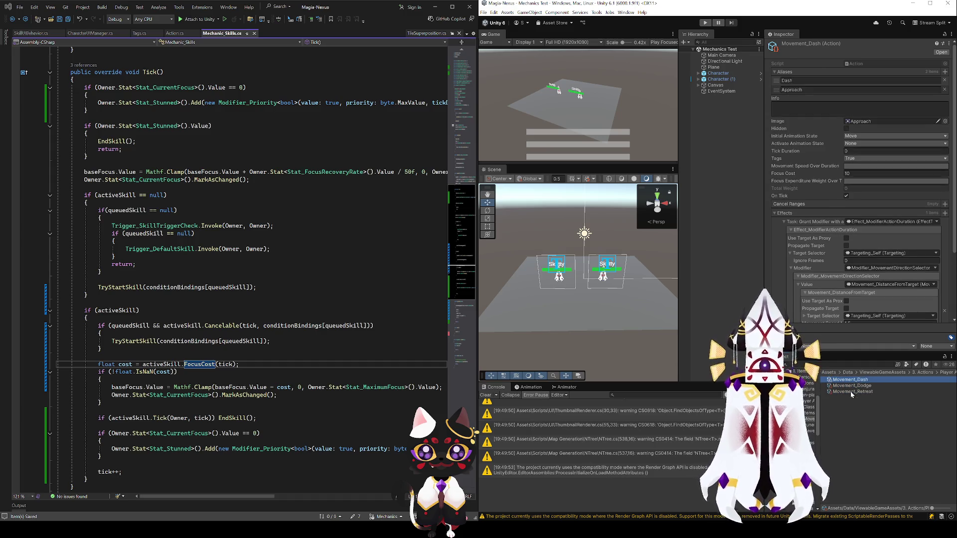
pyautogui.press('Down')
pyautogui.press('Down')
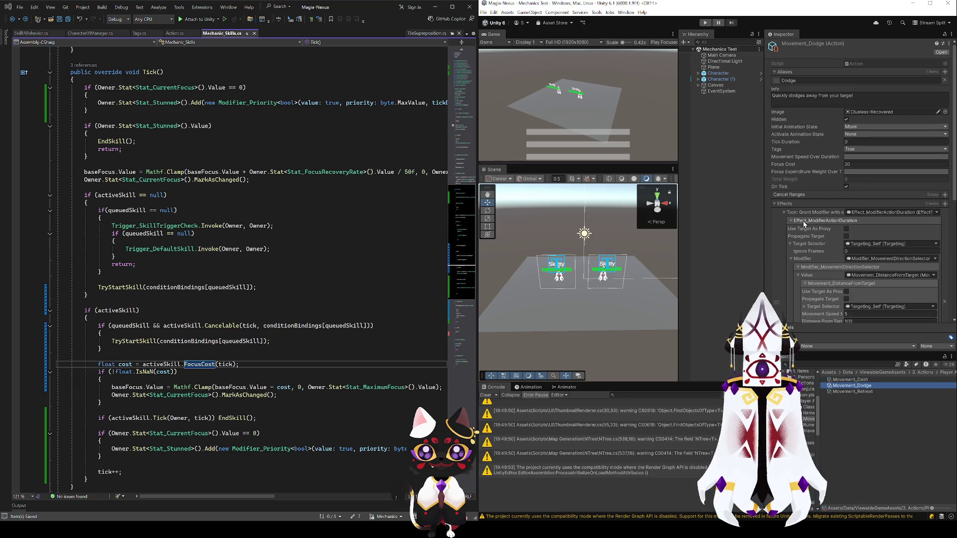
pyautogui.click(849, 379)
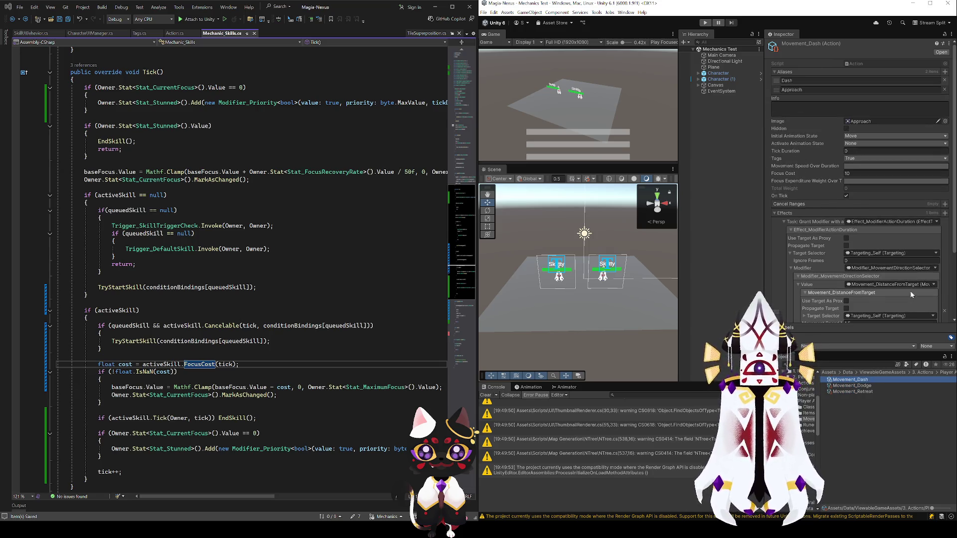
pyautogui.keyDown('shift'); pyautogui.click(867, 391); pyautogui.keyUp('shift')
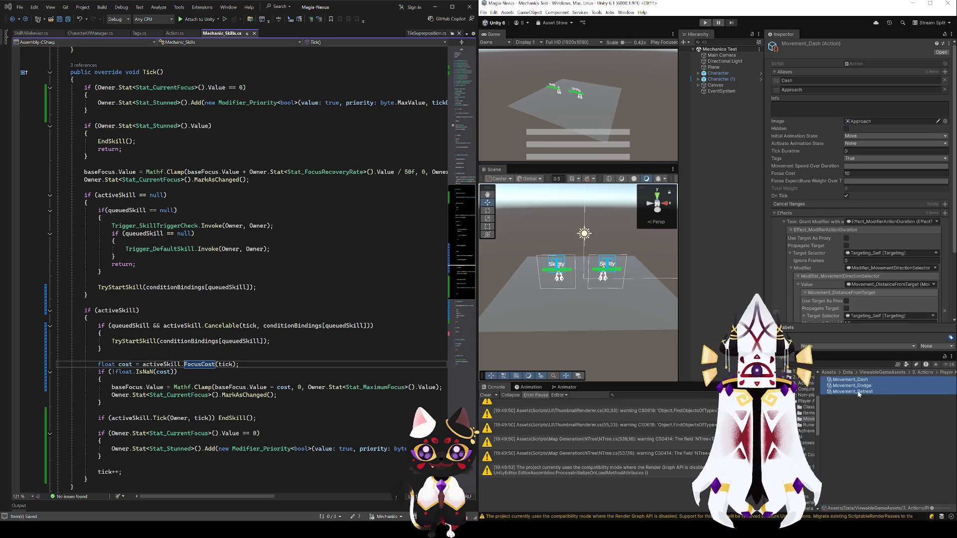
# Add a 0–1 cancel range to all three, then shorten Dodge's to ~0.22 and add a second
pyautogui.click(944, 202)
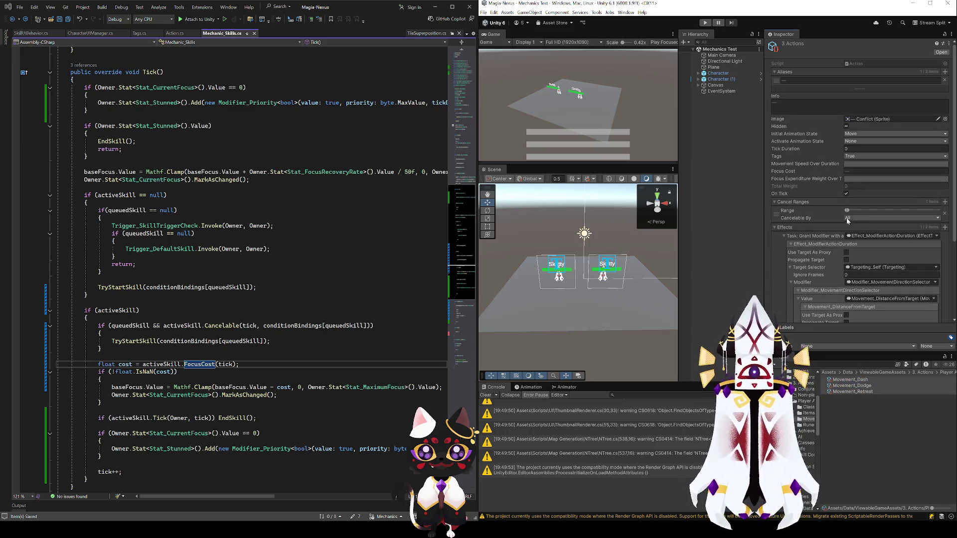
pyautogui.moveTo(850, 213); pyautogui.dragTo(939, 210)
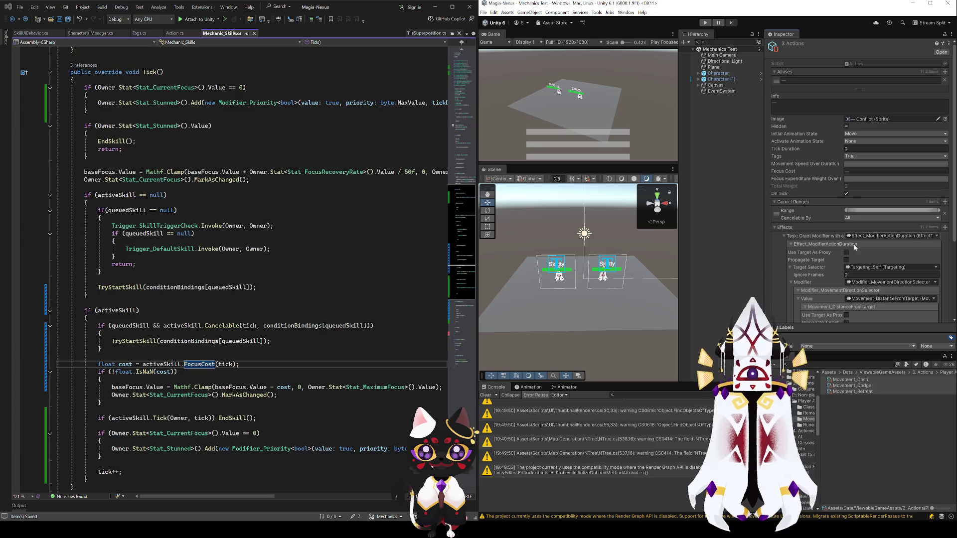
pyautogui.click(851, 386)
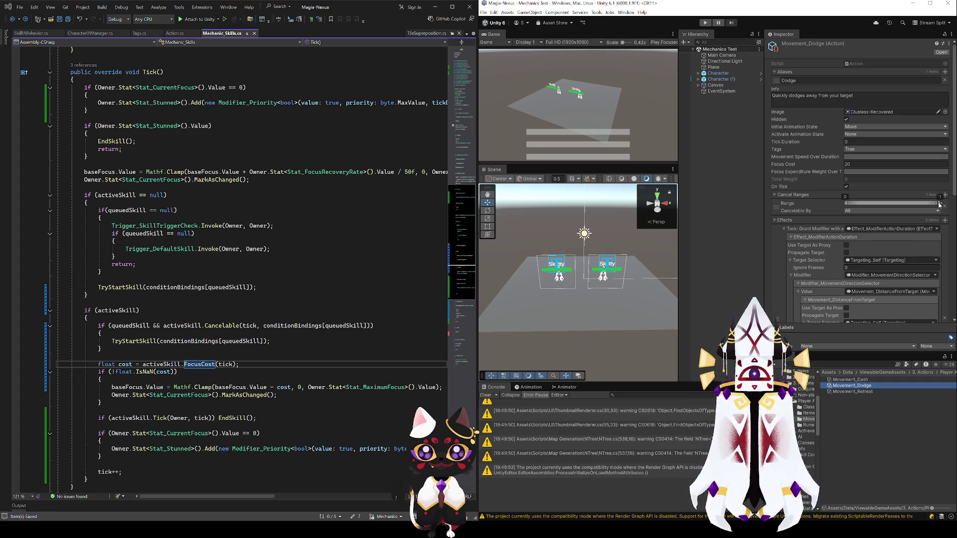
pyautogui.moveTo(939, 205); pyautogui.dragTo(851, 206)
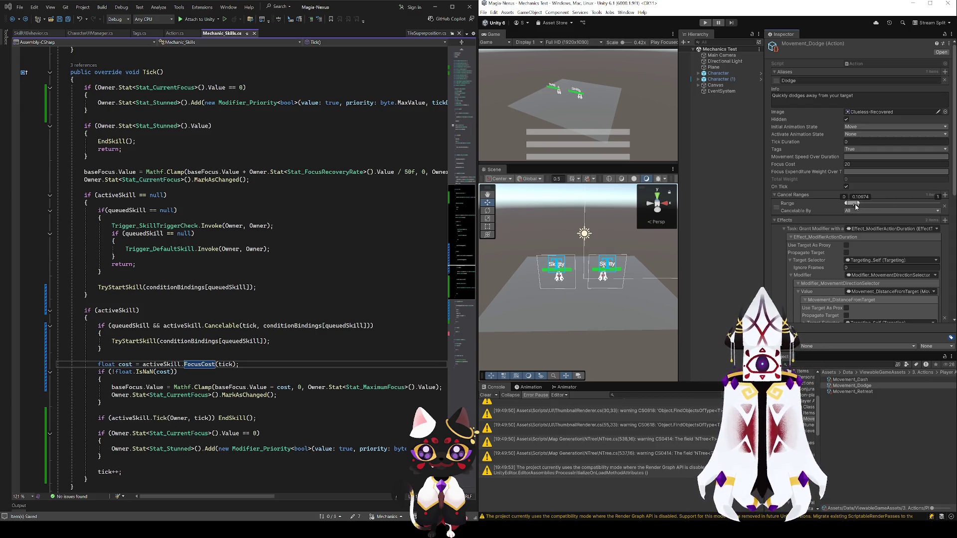
pyautogui.click(944, 195)
pyautogui.moveTo(846, 221); pyautogui.dragTo(850, 221)
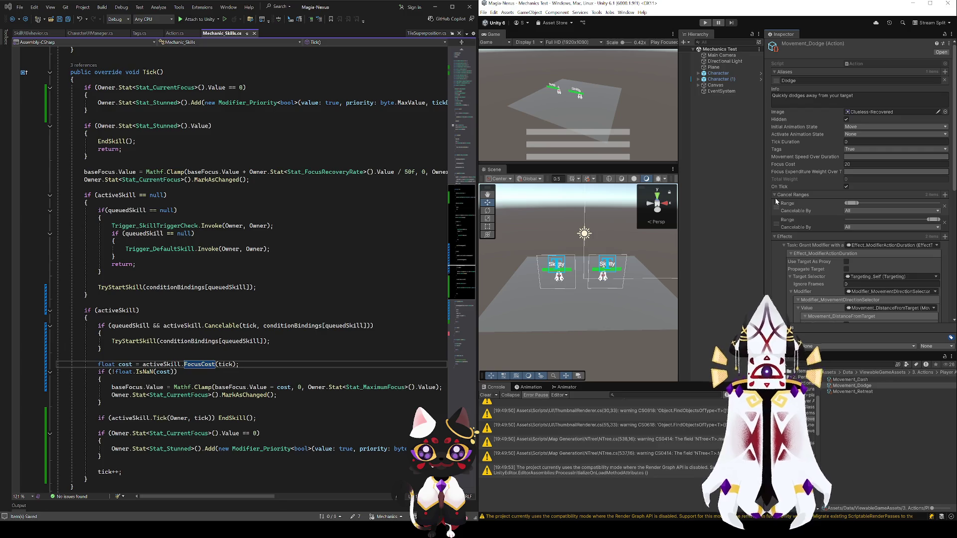
# Set Tick Duration to 100 on Movement_Dash and Movement_Retreat, also adjusting Movement_Dodge's
pyautogui.click(849, 385)
pyautogui.click(849, 380)
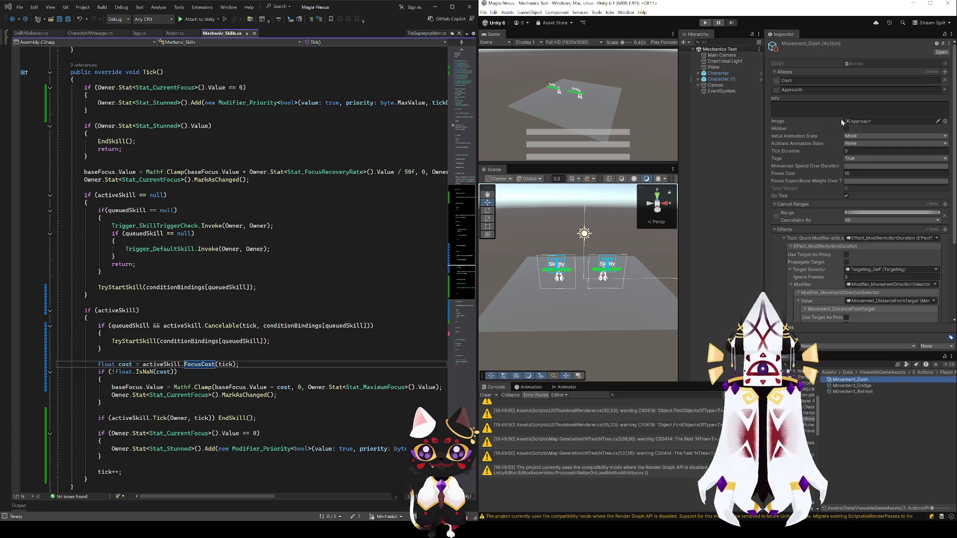
pyautogui.click(848, 151)
pyautogui.click(852, 392)
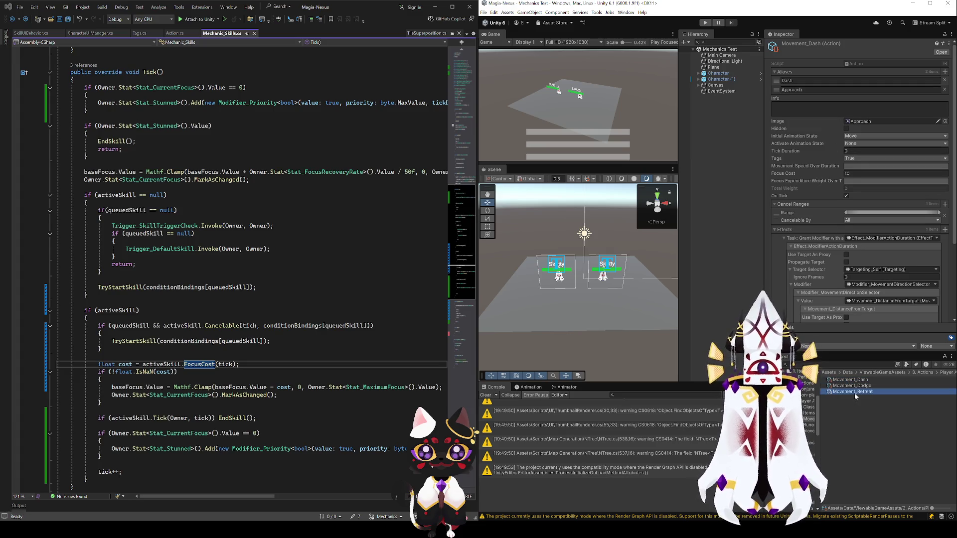
pyautogui.click(852, 381)
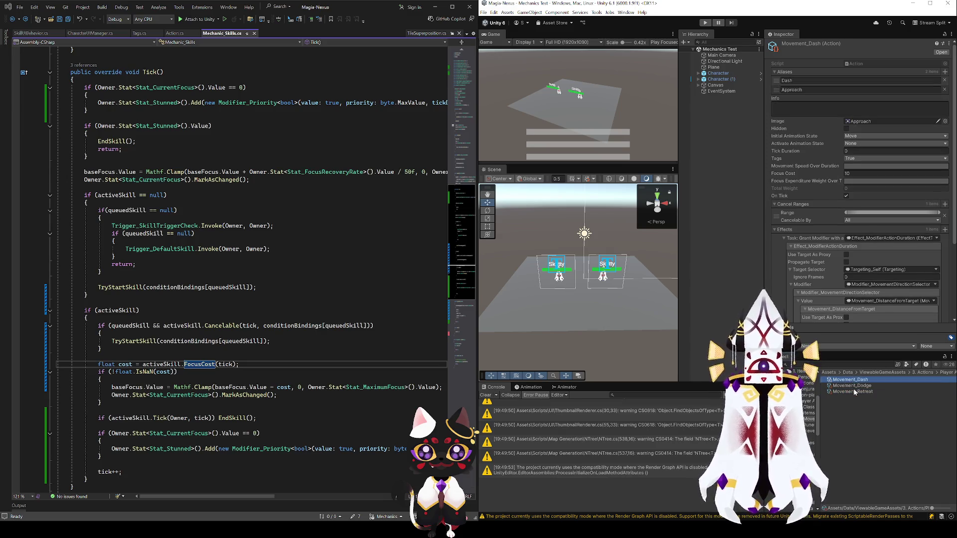
pyautogui.press('Down')
pyautogui.click(856, 142)
pyautogui.write('20')
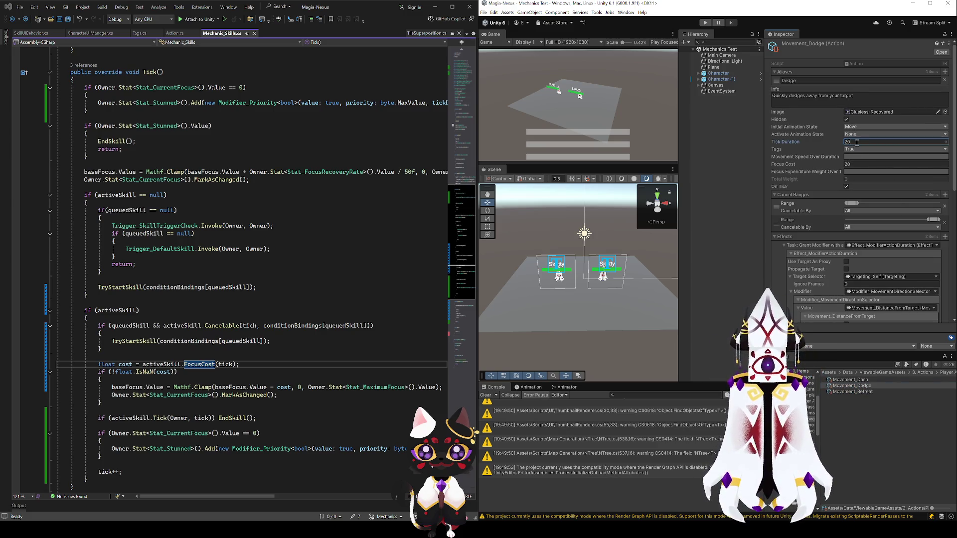
pyautogui.click(842, 381)
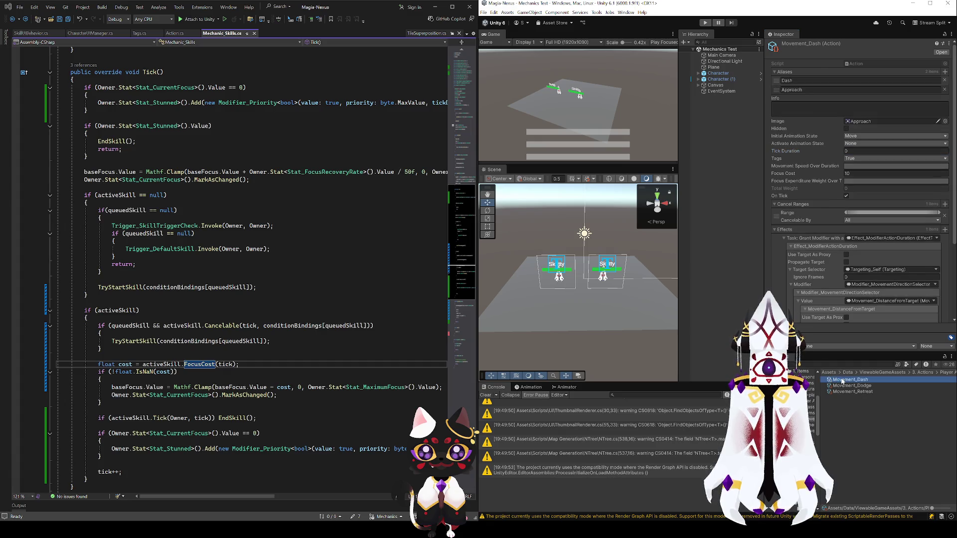
pyautogui.click(850, 150)
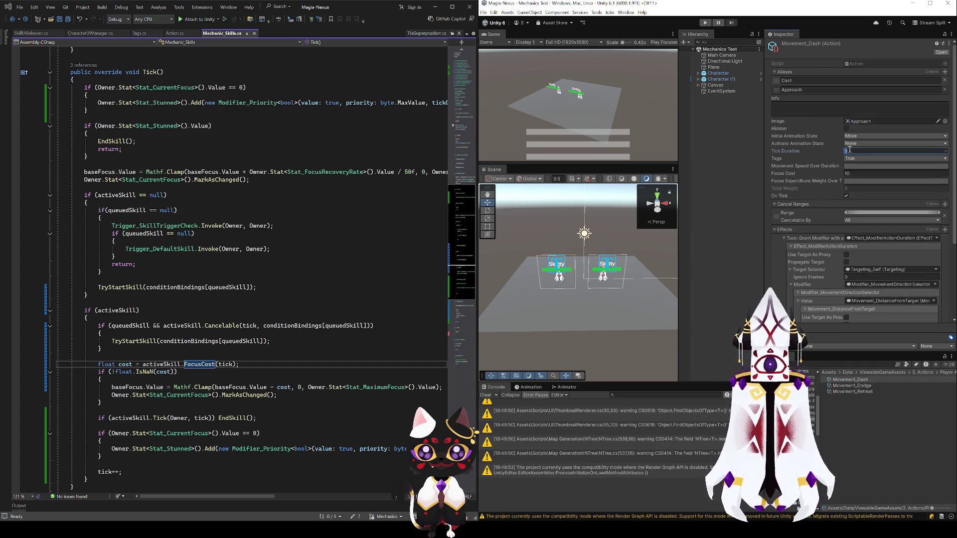
pyautogui.write('00')
pyautogui.click(853, 392)
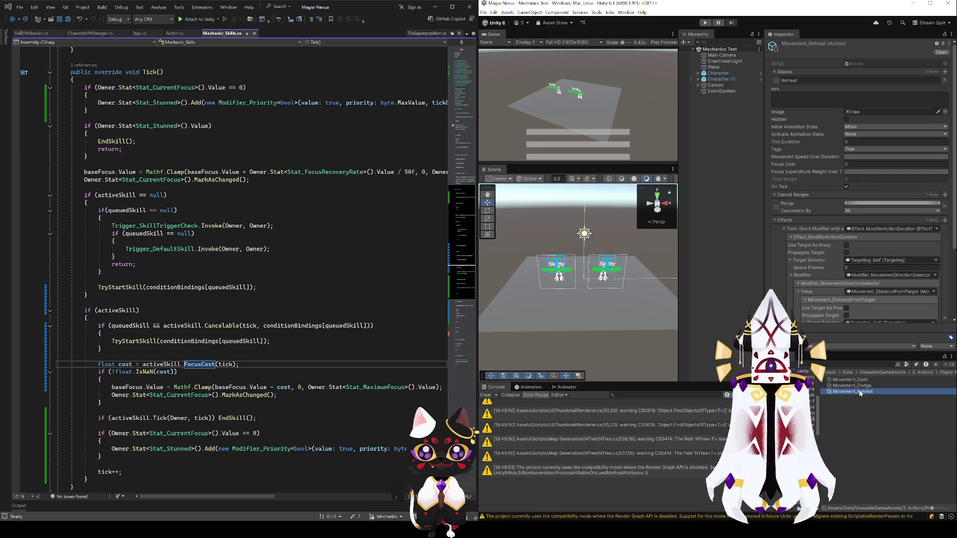
pyautogui.click(852, 142)
pyautogui.write('100')
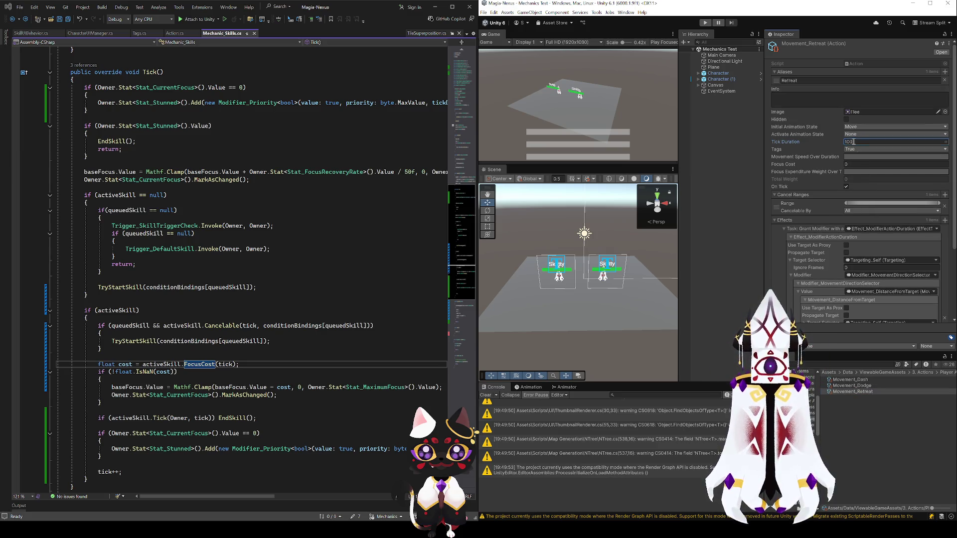
# Give Dash Focus Expenditure Weight and Movement Speed curves, and Retreat a Movement Speed curve
pyautogui.click(850, 380)
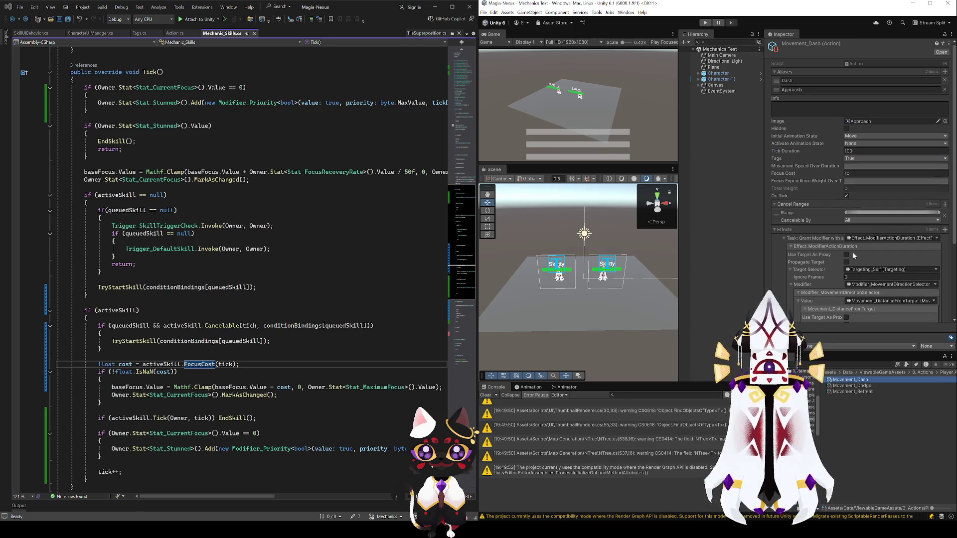
pyautogui.click(854, 182)
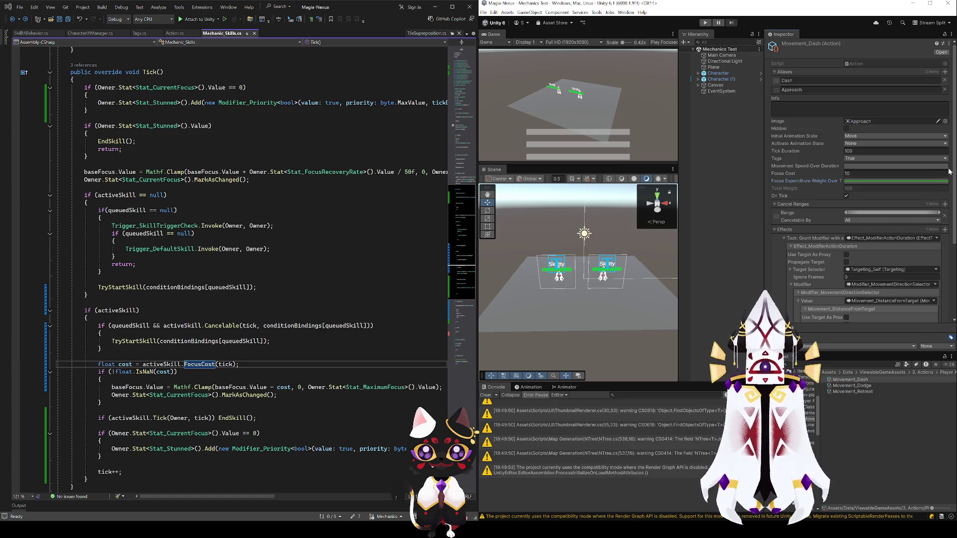
pyautogui.click(862, 167)
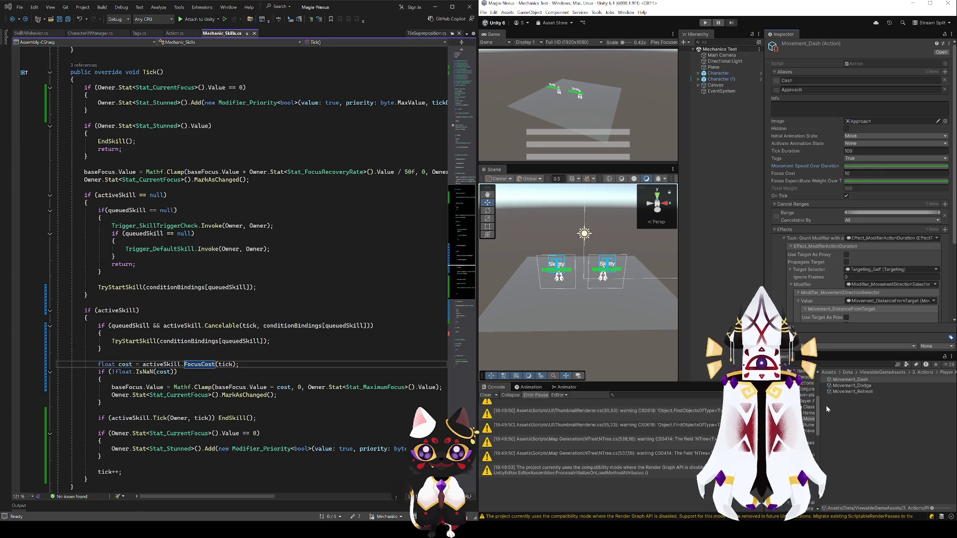
pyautogui.click(851, 391)
pyautogui.click(622, 496)
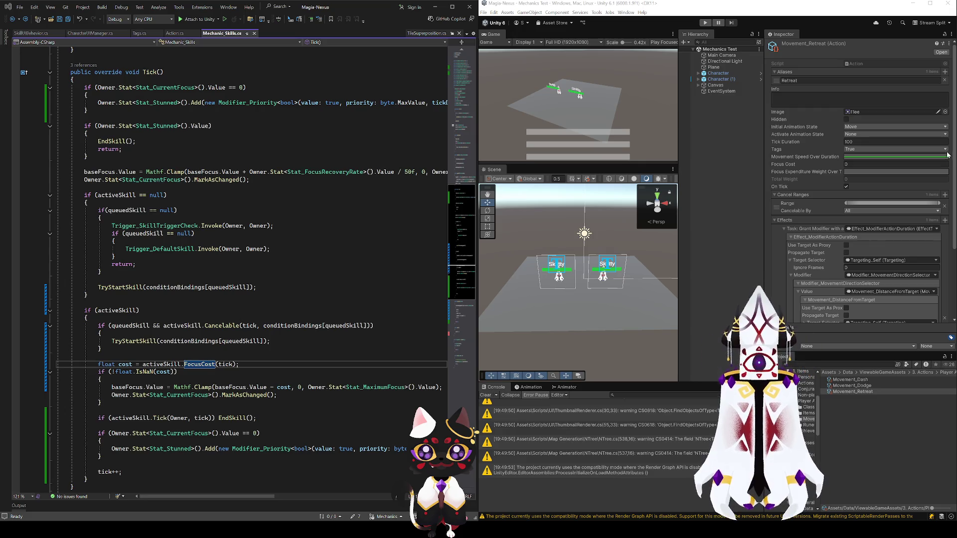
pyautogui.click(850, 379)
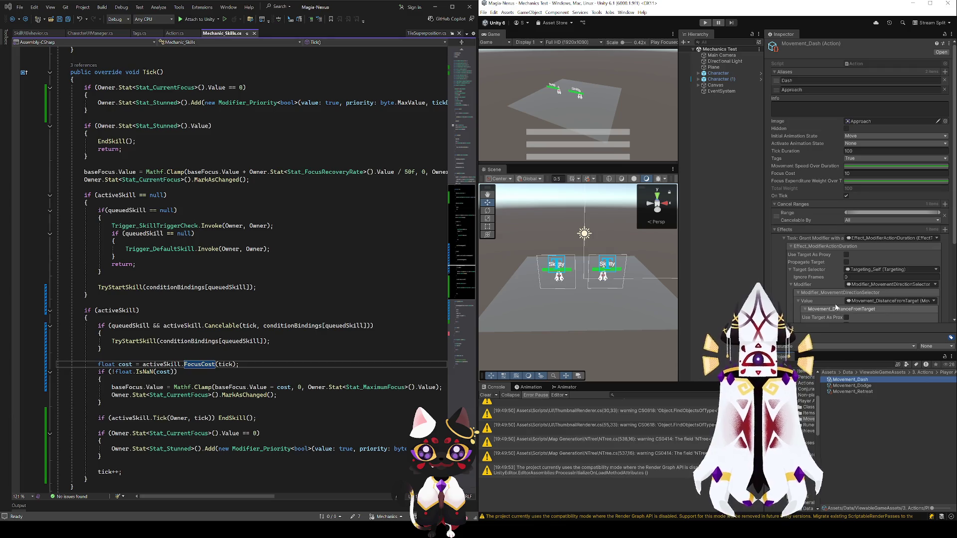
# Assign a Focus Expenditure Weight curve to Movement_Retreat, then select Movement_Dodge
pyautogui.scroll(-5, 824, 302)
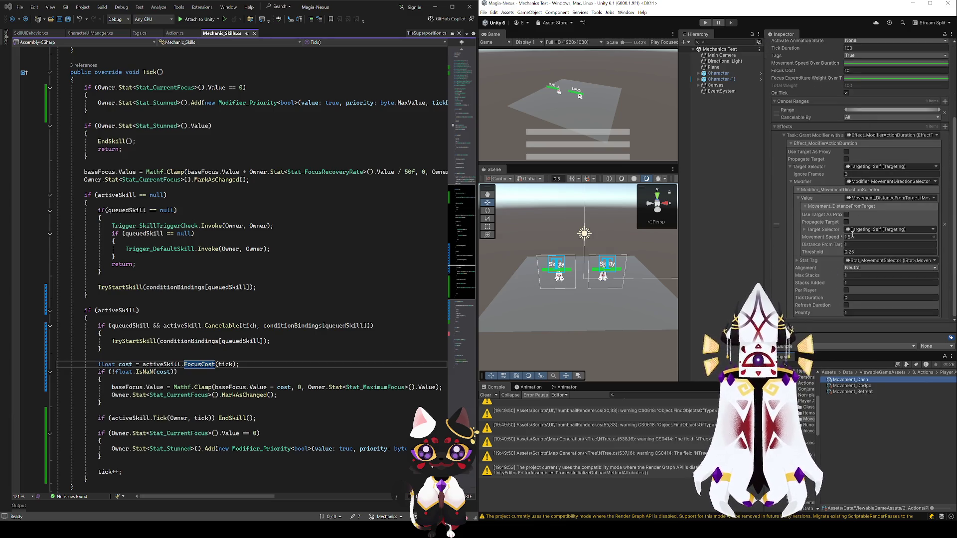
pyautogui.click(851, 386)
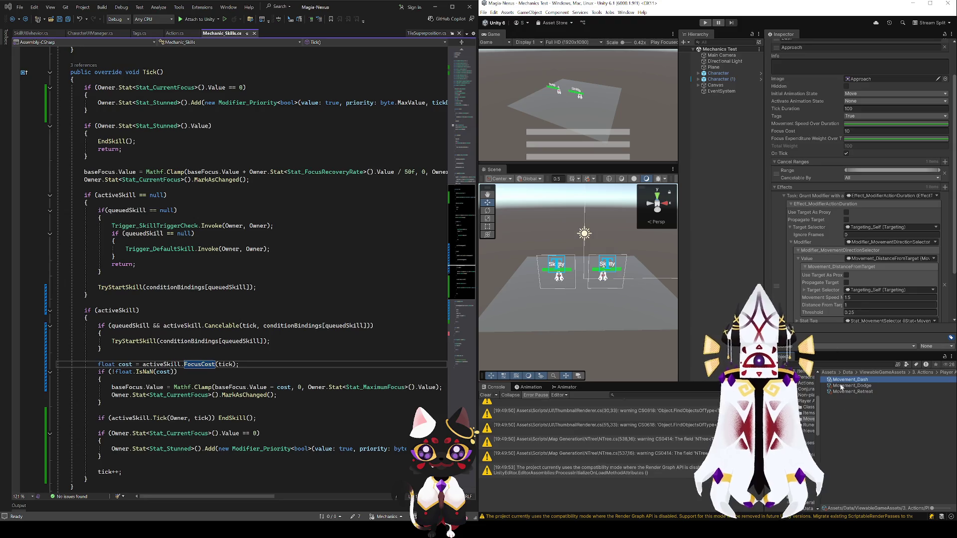
pyautogui.click(852, 391)
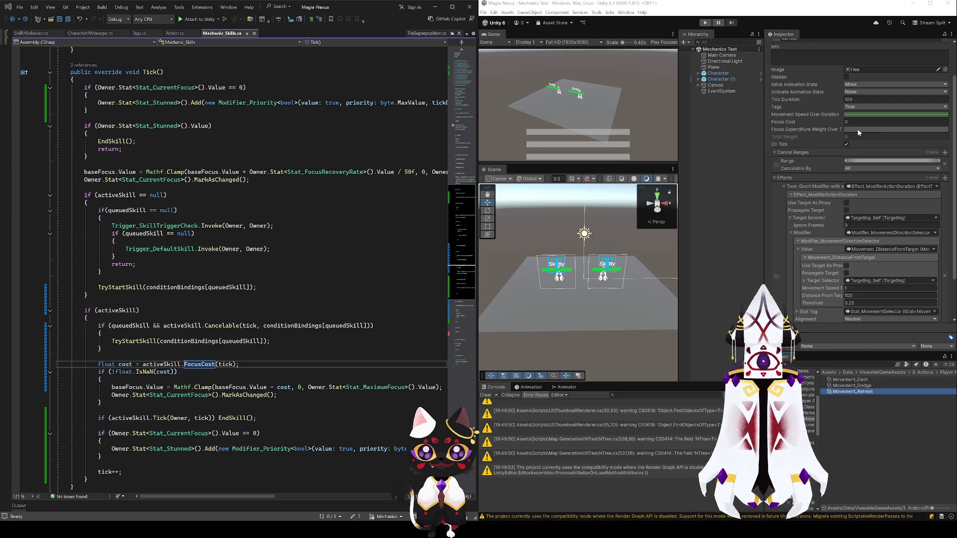
pyautogui.click(619, 470)
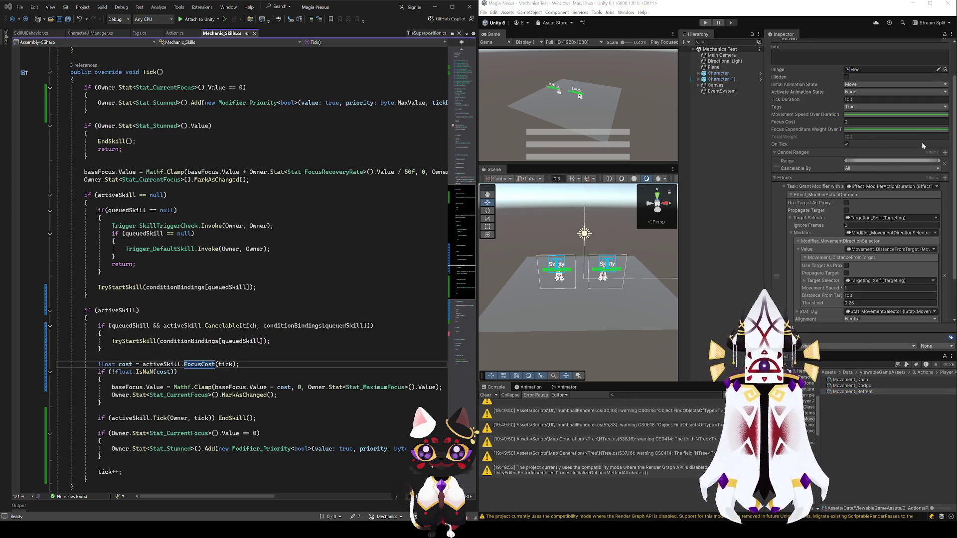
pyautogui.click(851, 385)
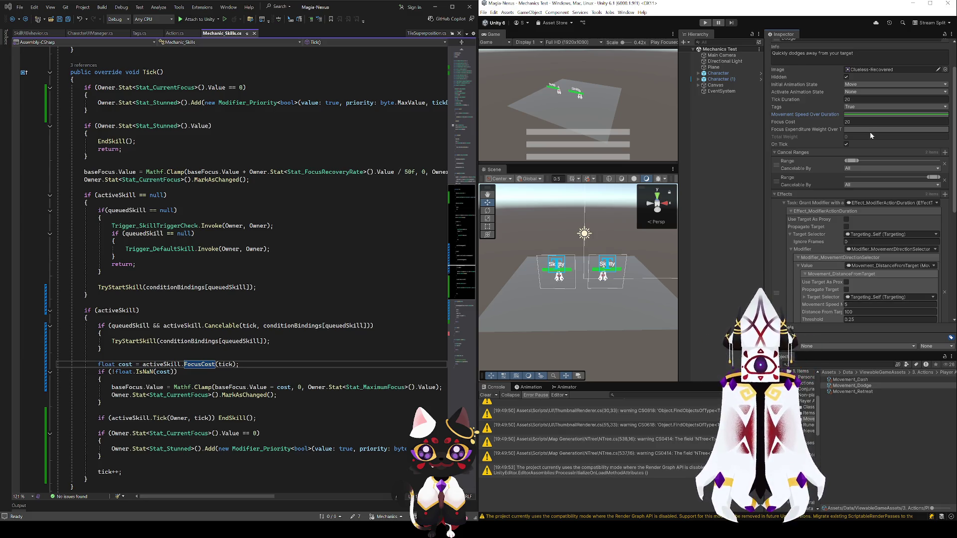
# Review Player_Slash's focus curve for reference, then return to Movement_Dodge to set its curve
pyautogui.click(810, 413)
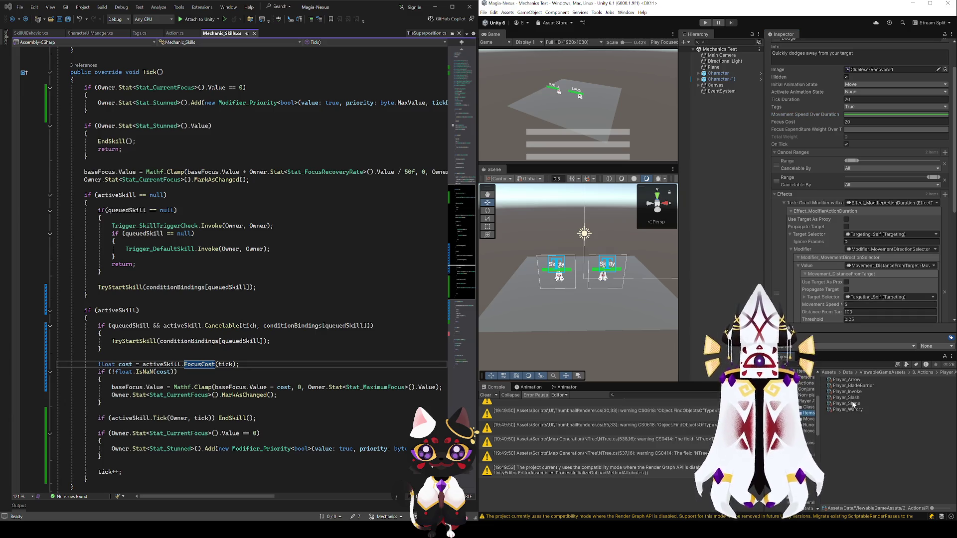
pyautogui.click(851, 398)
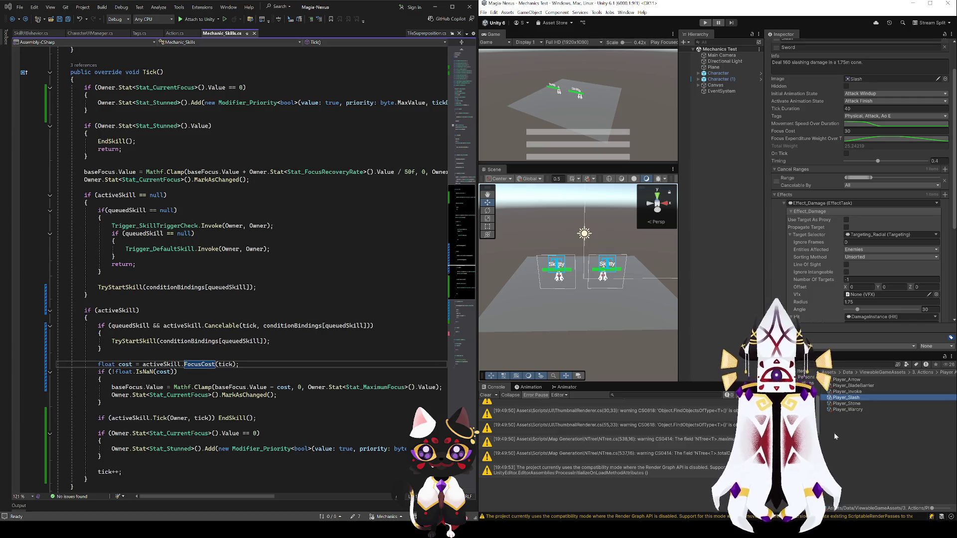
pyautogui.click(797, 391)
pyautogui.click(862, 386)
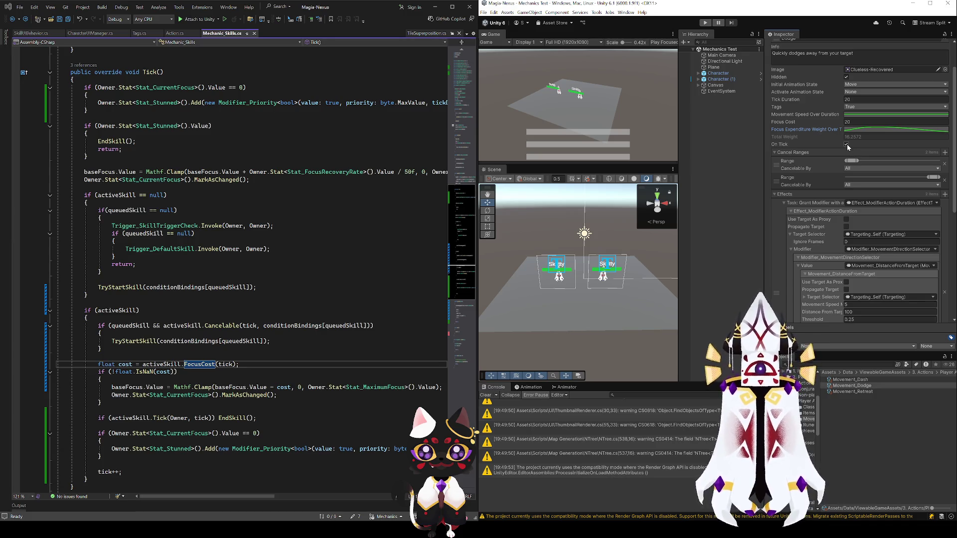
pyautogui.scroll(-3, 826, 305)
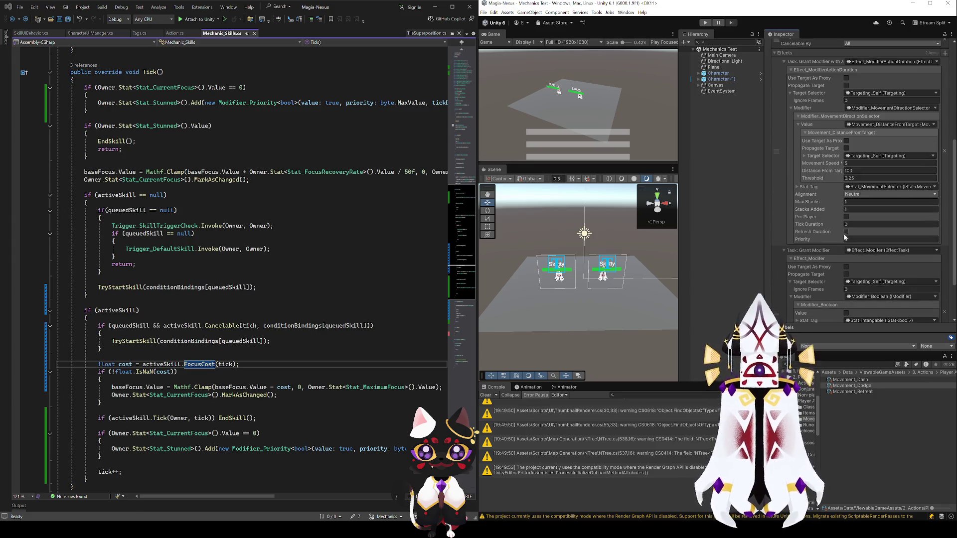
pyautogui.scroll(-6, 837, 250)
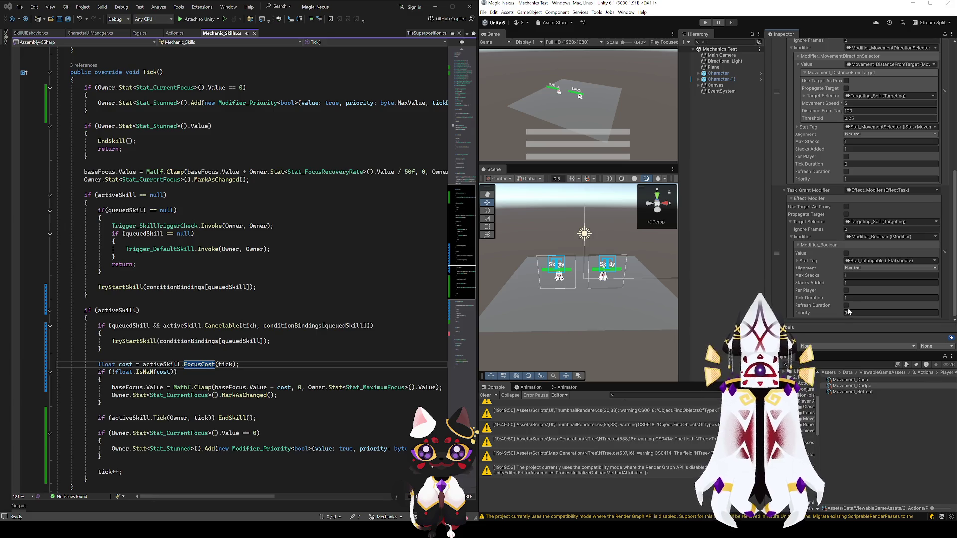
pyautogui.scroll(3, 849, 312)
pyautogui.scroll(9, 822, 294)
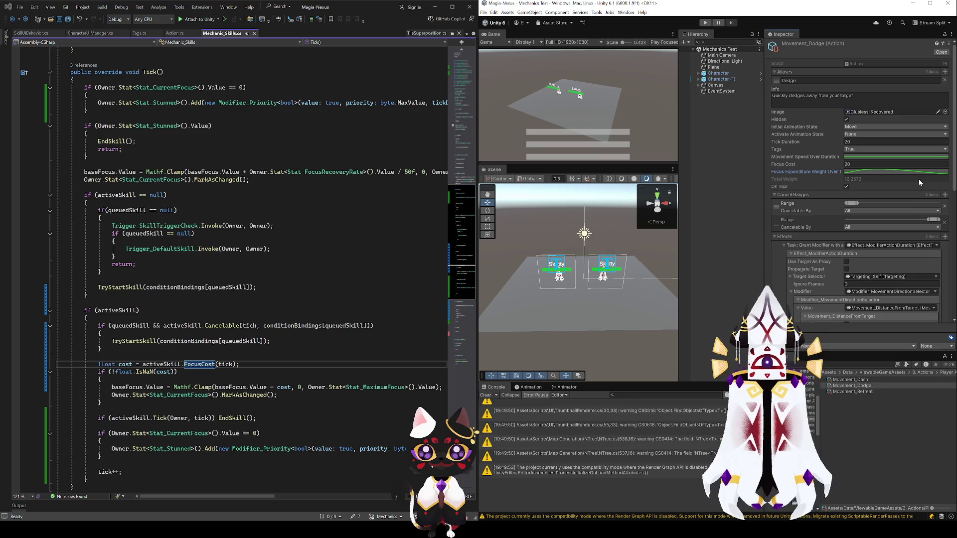
pyautogui.click(846, 187)
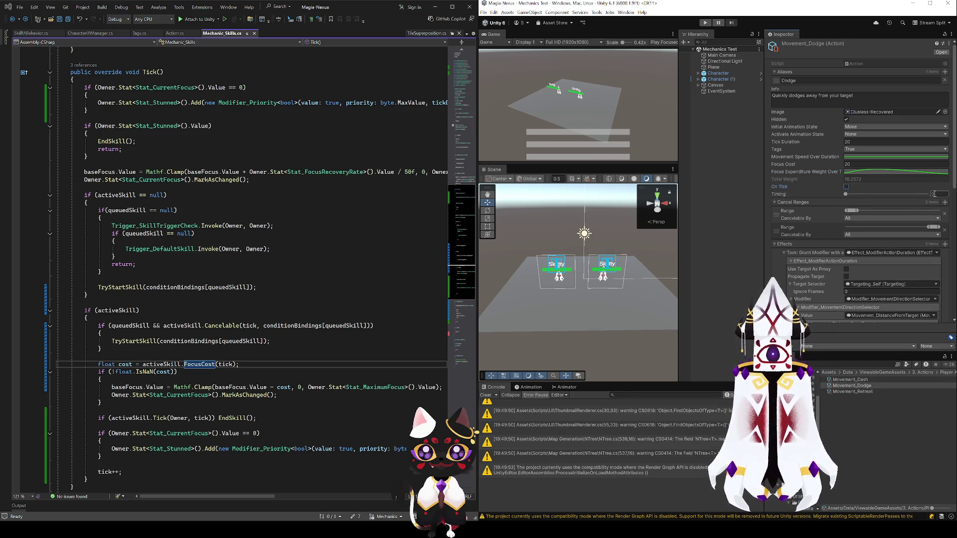
pyautogui.scroll(-8, 834, 225)
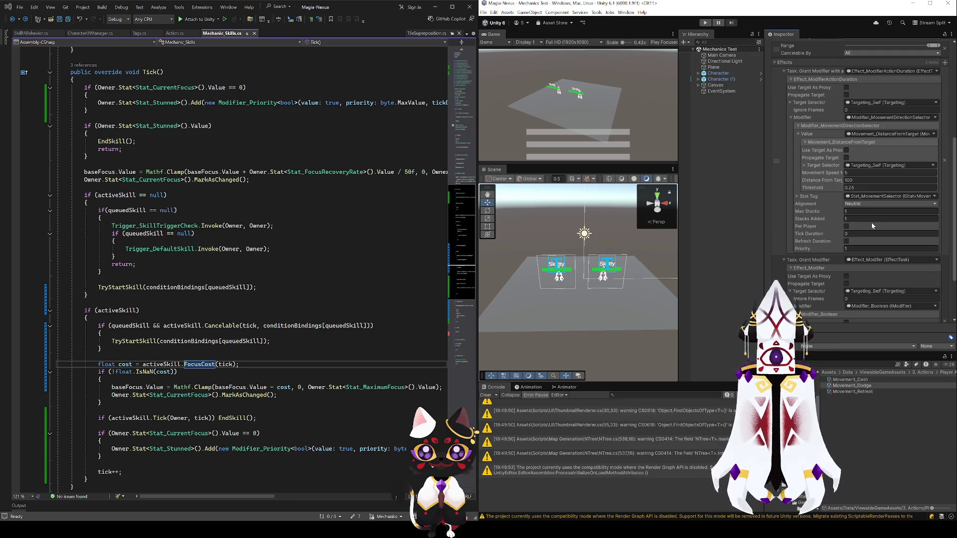
pyautogui.scroll(8, 872, 226)
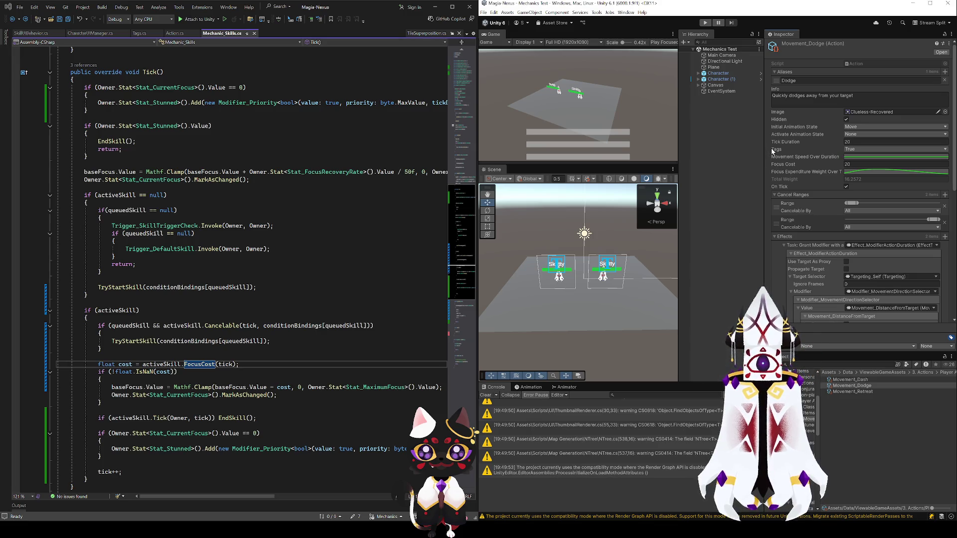
pyautogui.click(864, 392)
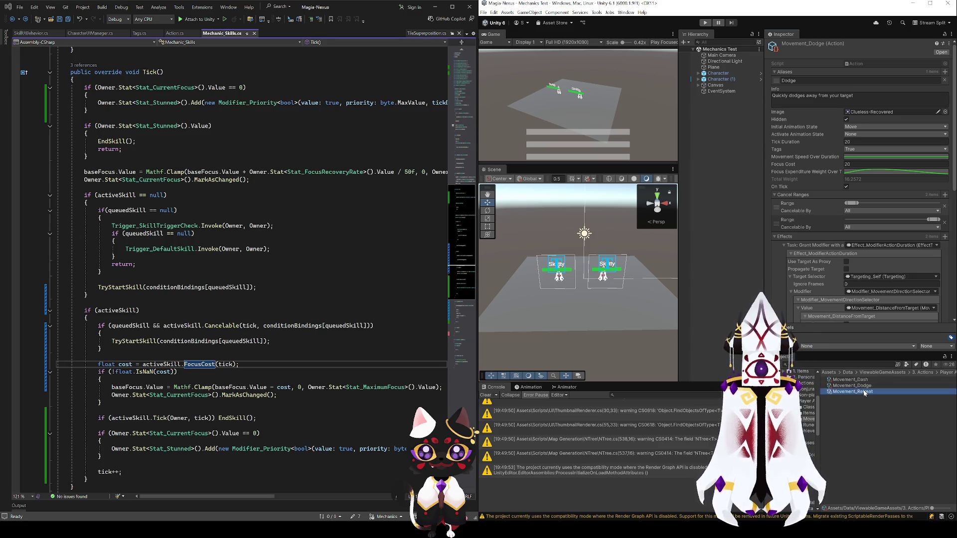
# Step through the movement actions, then return to the 3. Actions folder
pyautogui.press('Up')
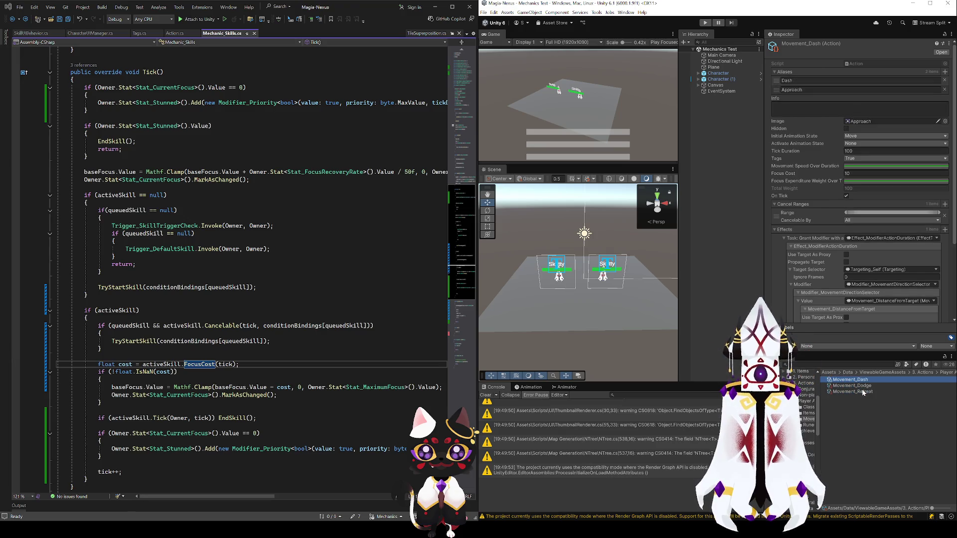
pyautogui.press('Up')
pyautogui.press('Down')
pyautogui.press('Up')
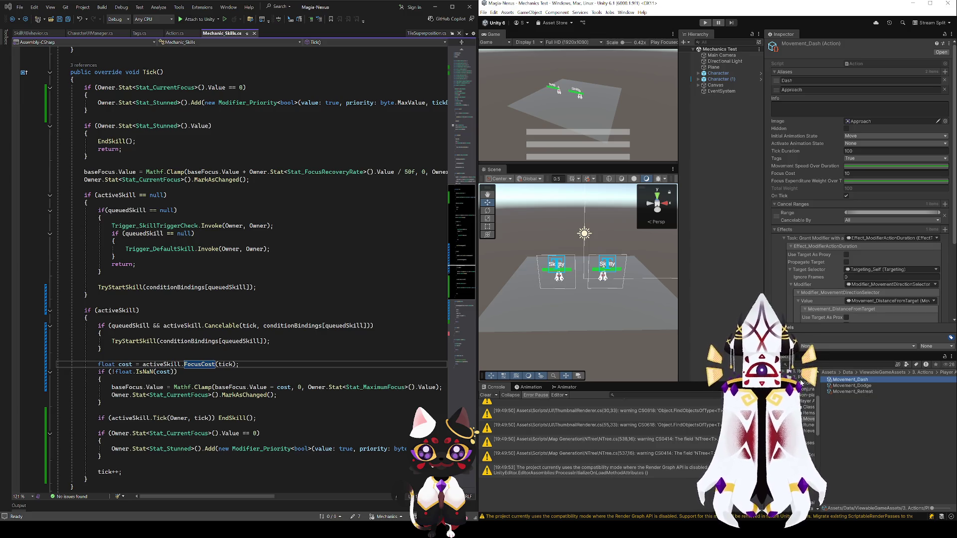
pyautogui.click(921, 372)
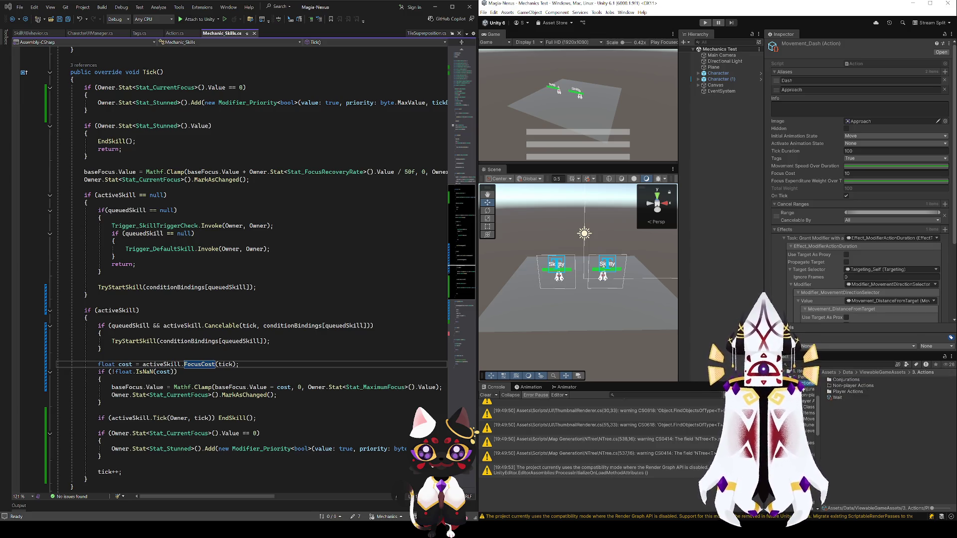
# Give the Wait action Tick Duration 50, a filled focus weight curve, and Focus Cost -10
pyautogui.click(837, 397)
pyautogui.click(848, 141)
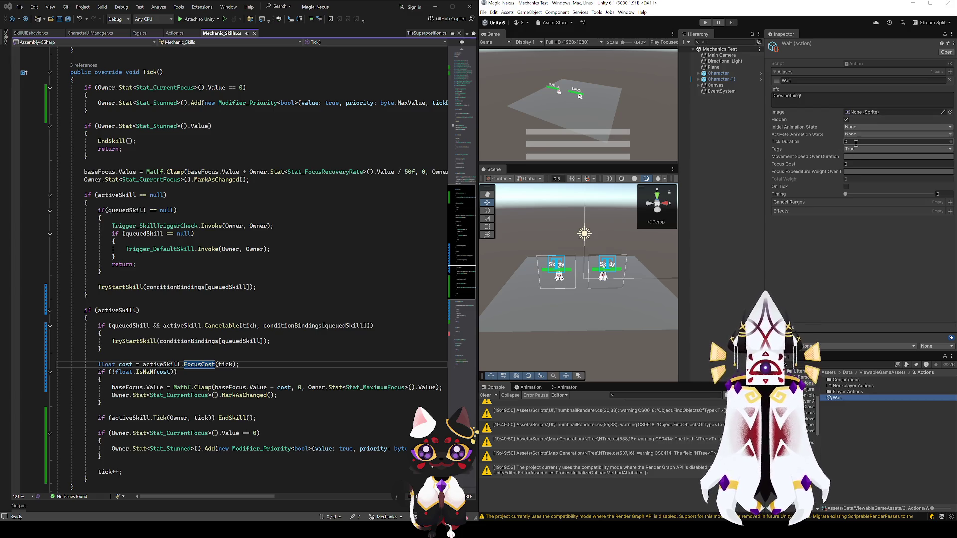
pyautogui.write('50')
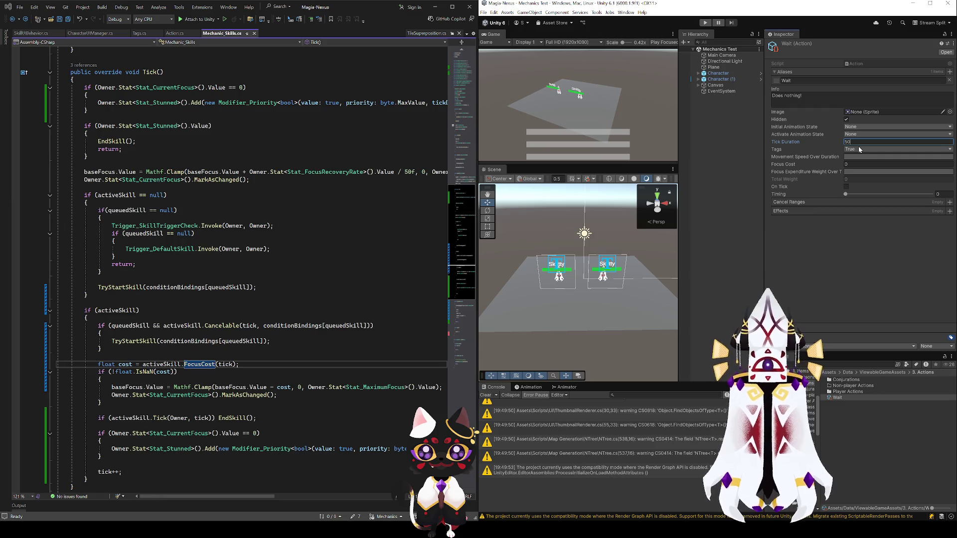
pyautogui.press('Return')
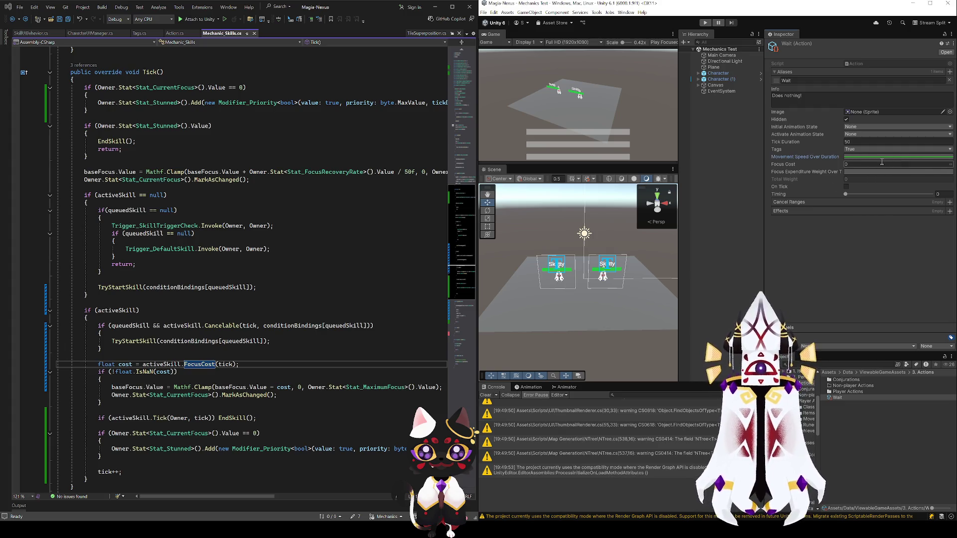
pyautogui.click(950, 170)
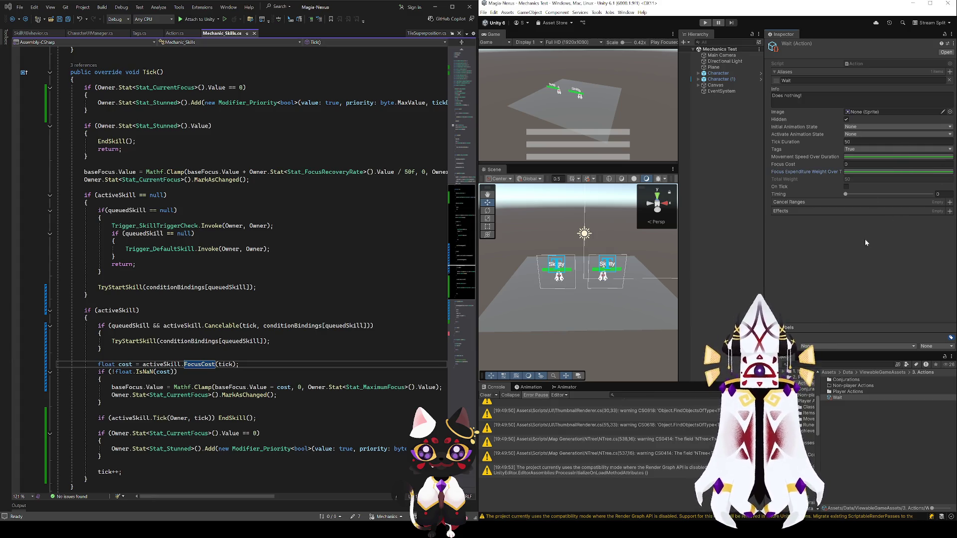
pyautogui.click(892, 164)
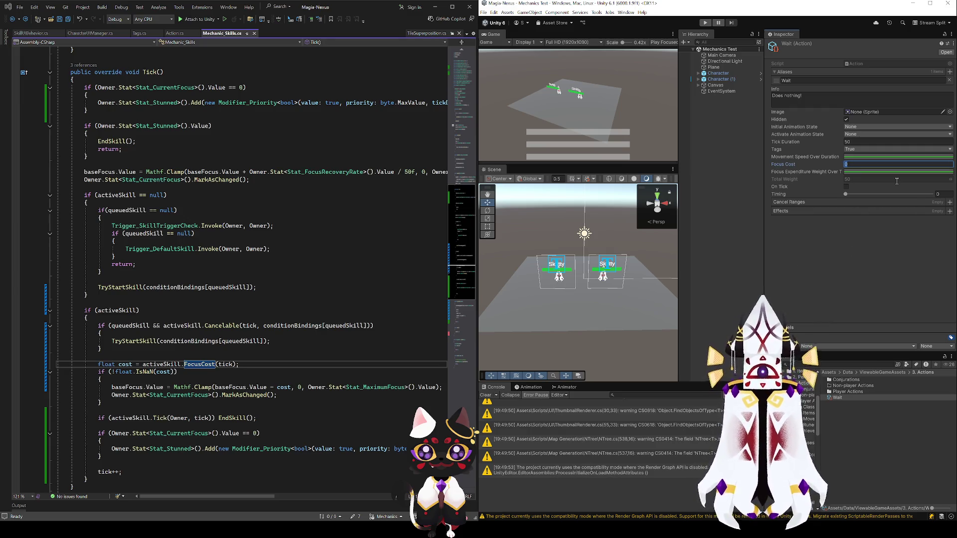
pyautogui.write('-10')
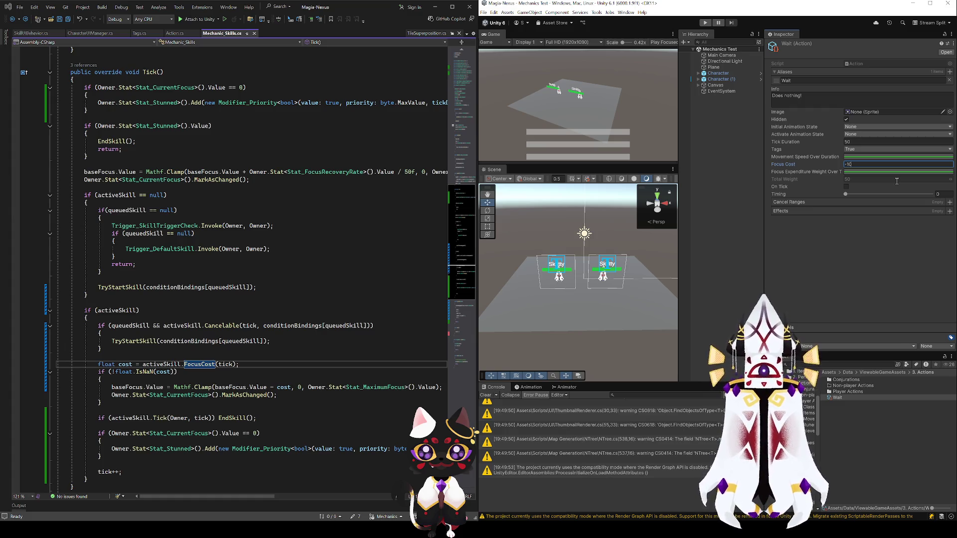
pyautogui.click(863, 225)
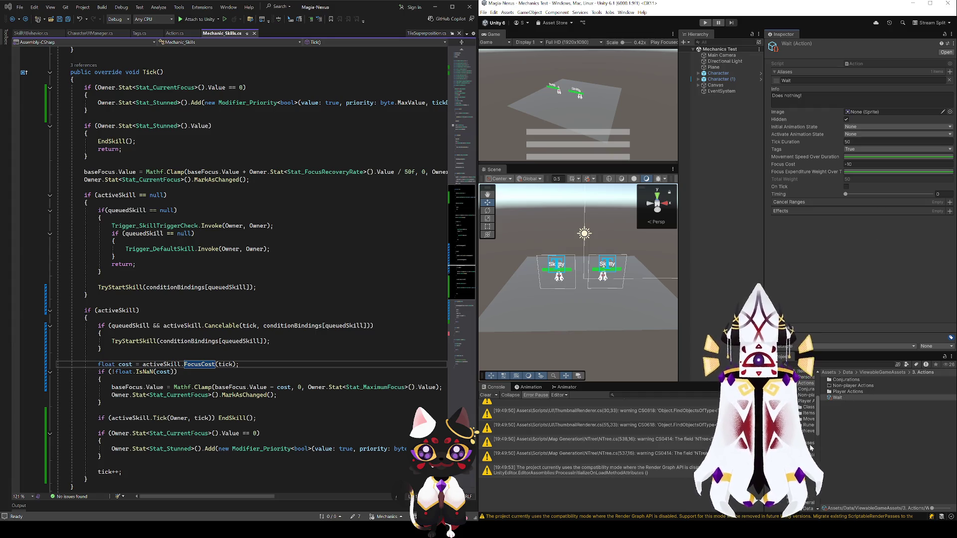
pyautogui.click(807, 411)
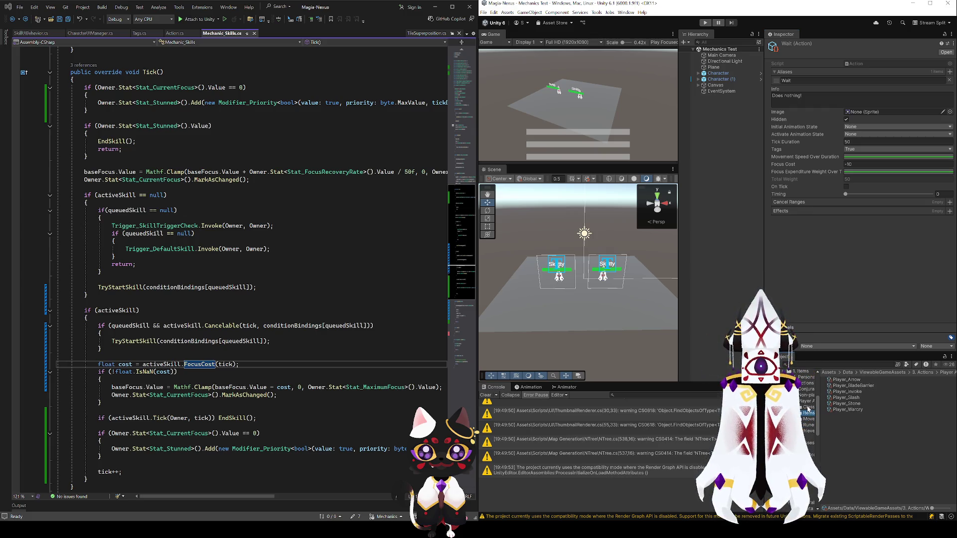
# Select the Character object in the Hierarchy and scroll to its Entity stats
pyautogui.click(808, 407)
pyautogui.click(808, 413)
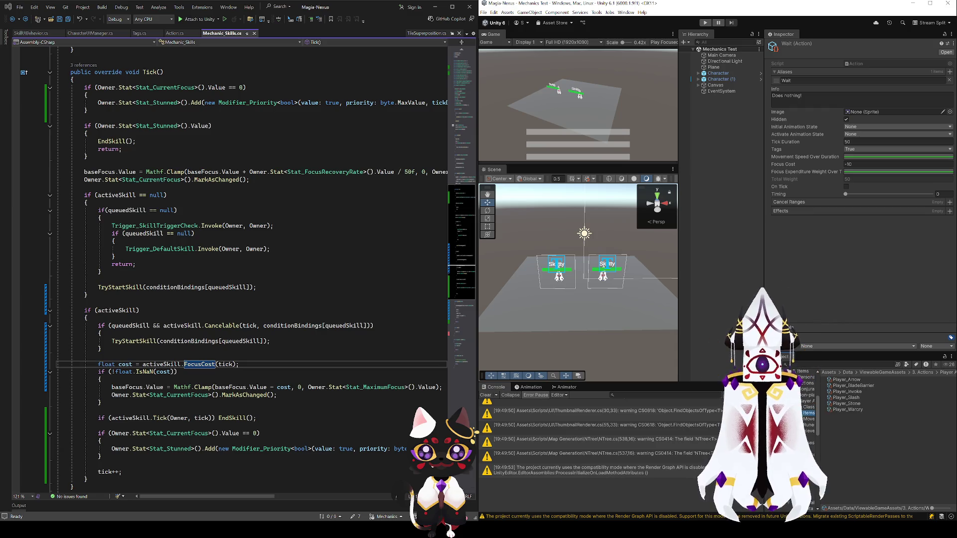
pyautogui.click(717, 73)
pyautogui.scroll(-3, 796, 253)
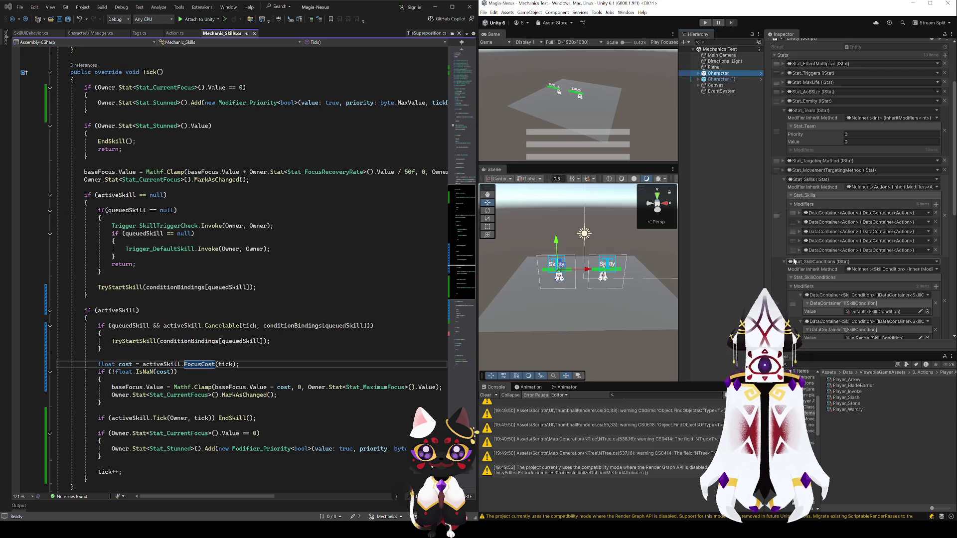
# Expand the Stat_Skills entries to verify Wait, Player_Slash, Movement_Retreat and Movement_Dash, then collapse them
pyautogui.click(799, 251)
pyautogui.click(799, 251)
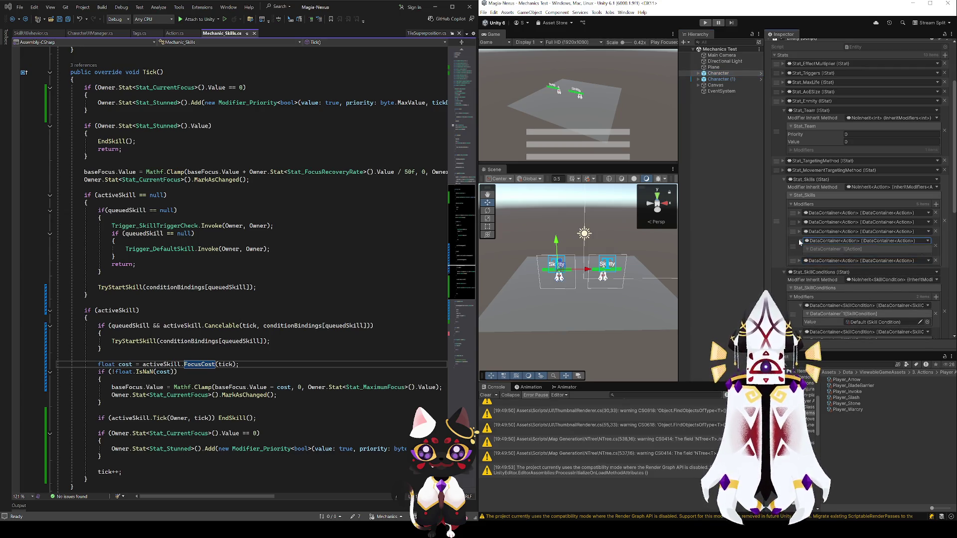
pyautogui.click(799, 232)
pyautogui.click(800, 232)
pyautogui.click(800, 223)
pyautogui.click(806, 231)
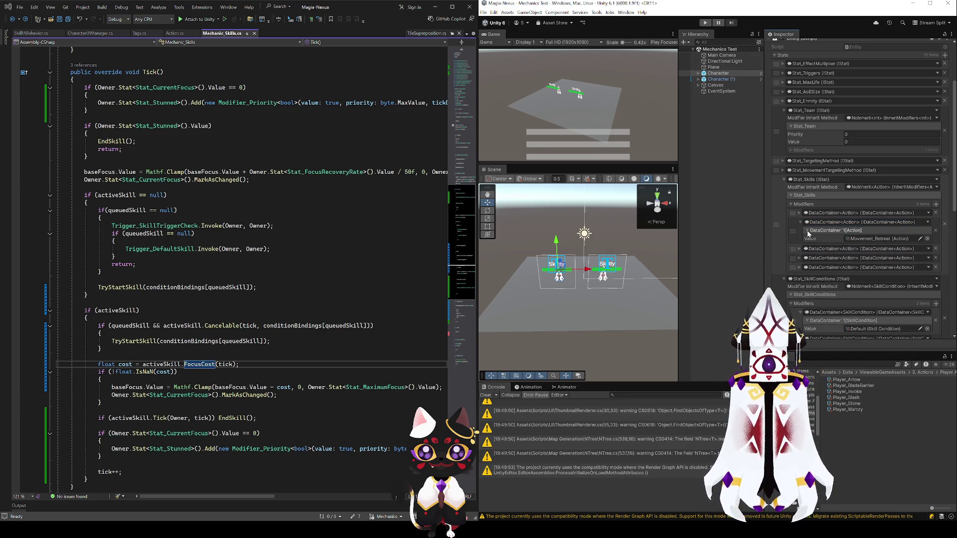
pyautogui.click(801, 213)
pyautogui.click(807, 221)
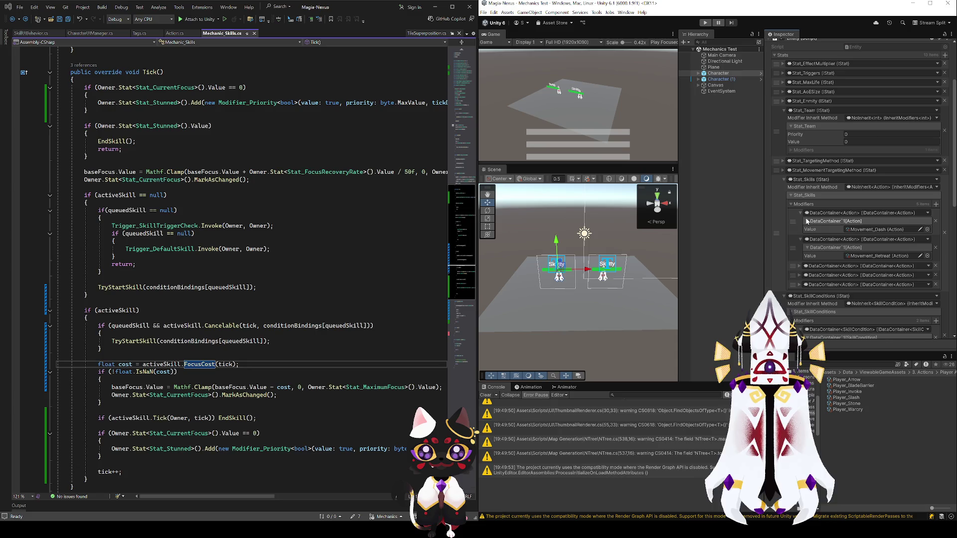
pyautogui.click(800, 212)
pyautogui.click(800, 222)
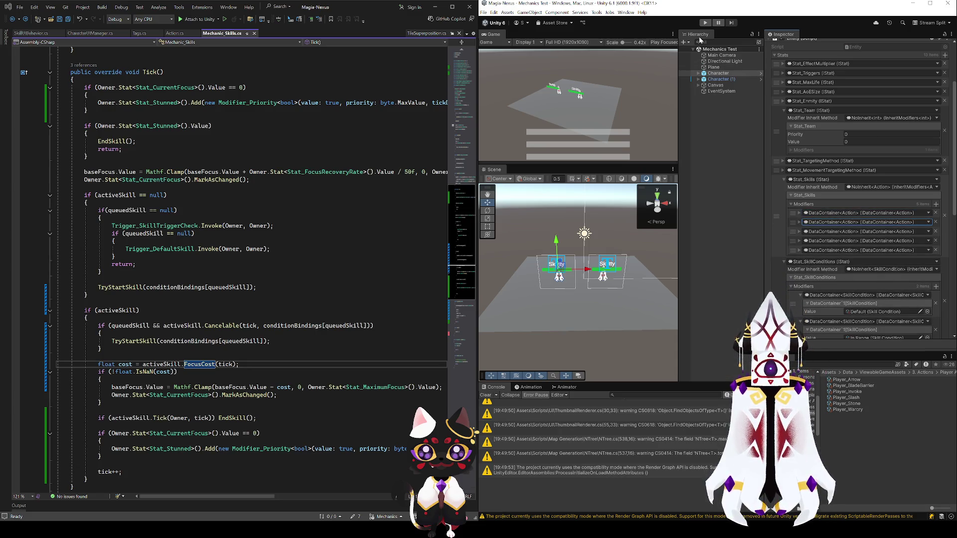
pyautogui.scroll(4, 847, 215)
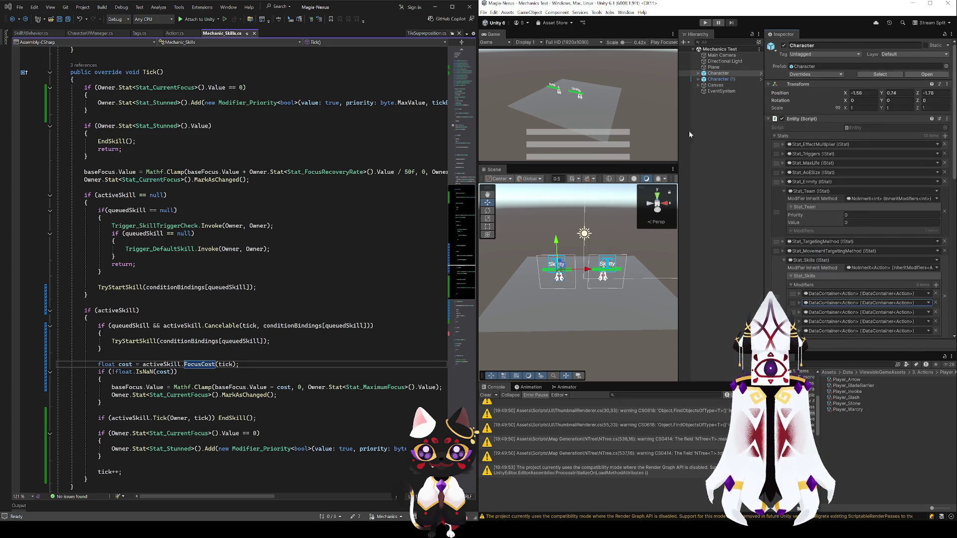
pyautogui.scroll(-3, 599, 284)
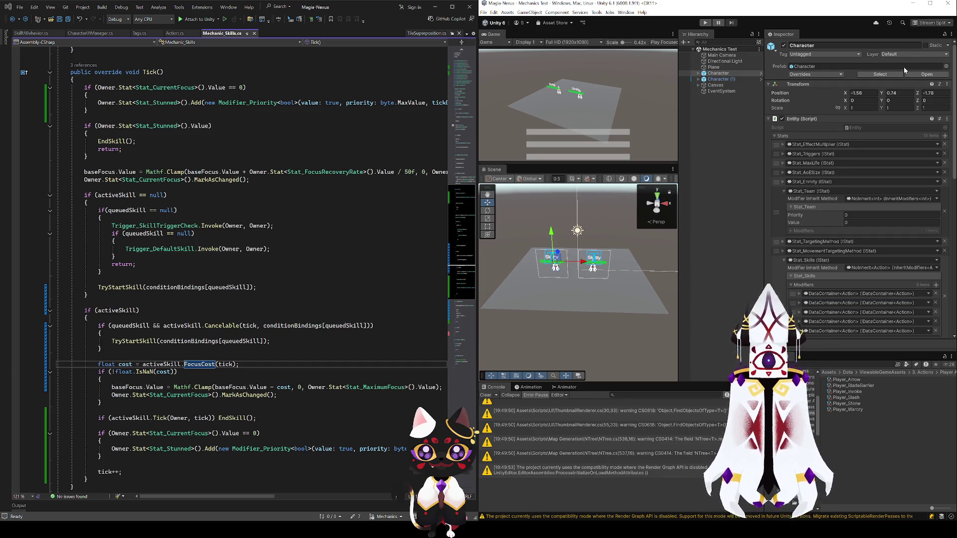
# Switch the editor to a different window layout and maximize Unity to fill the screen
pyautogui.click(929, 23)
pyautogui.click(903, 53)
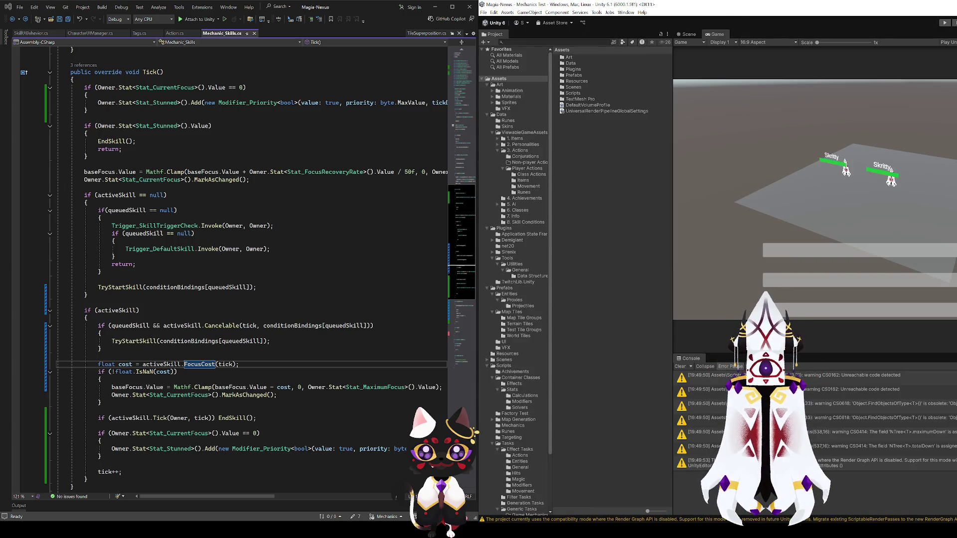
pyautogui.press('super+Up')
# Make the Game view wider and taller, then enter play mode to test the characters' skills
pyautogui.moveTo(623, 105); pyautogui.dragTo(678, 105)
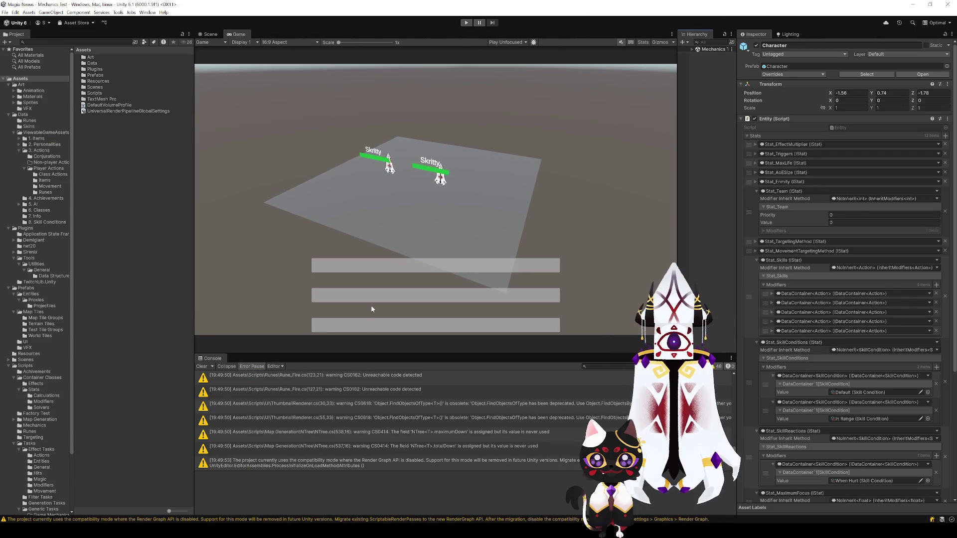
pyautogui.moveTo(355, 354); pyautogui.dragTo(354, 364)
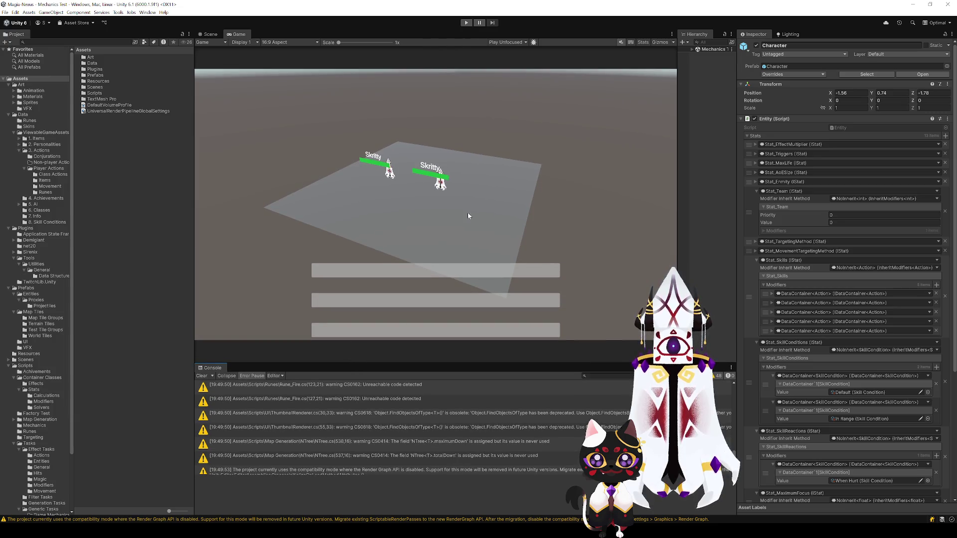
pyautogui.scroll(5, 469, 431)
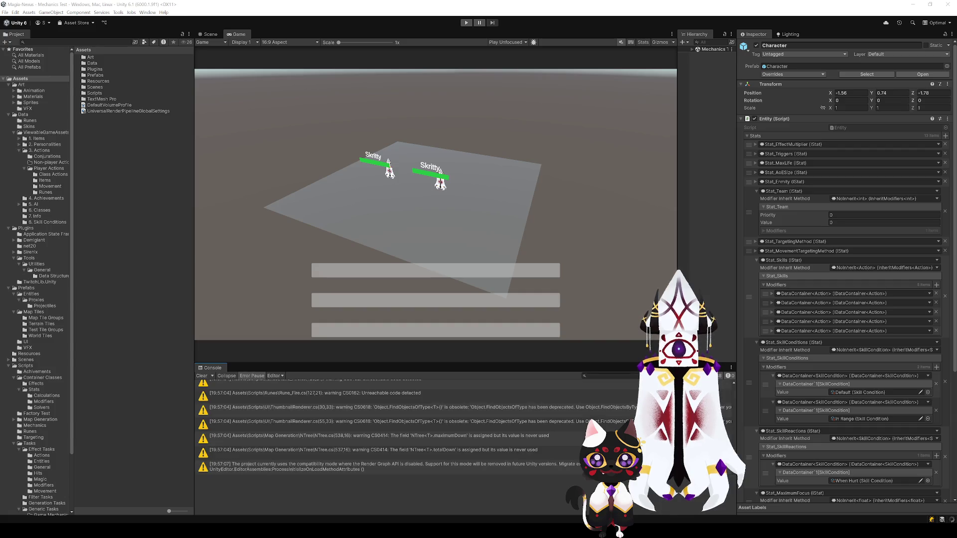
pyautogui.click(466, 23)
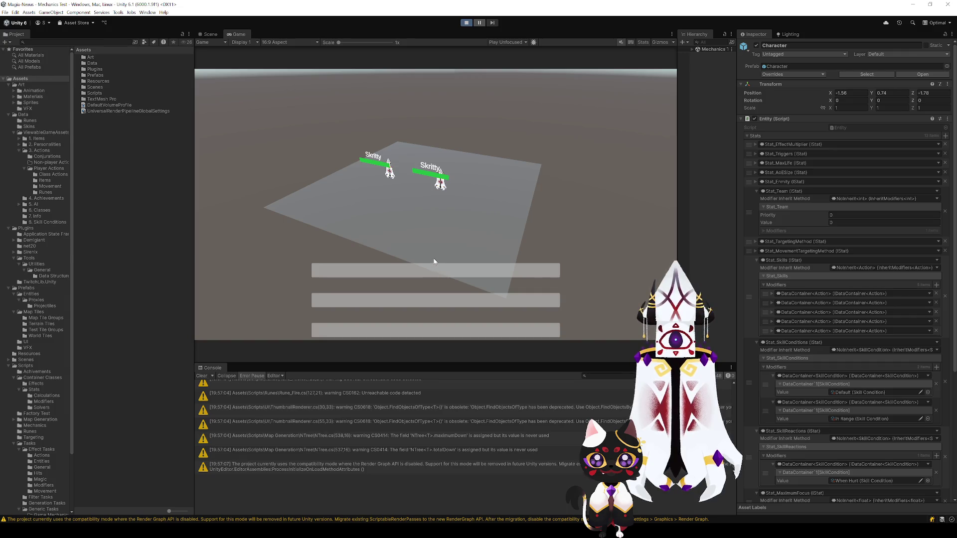